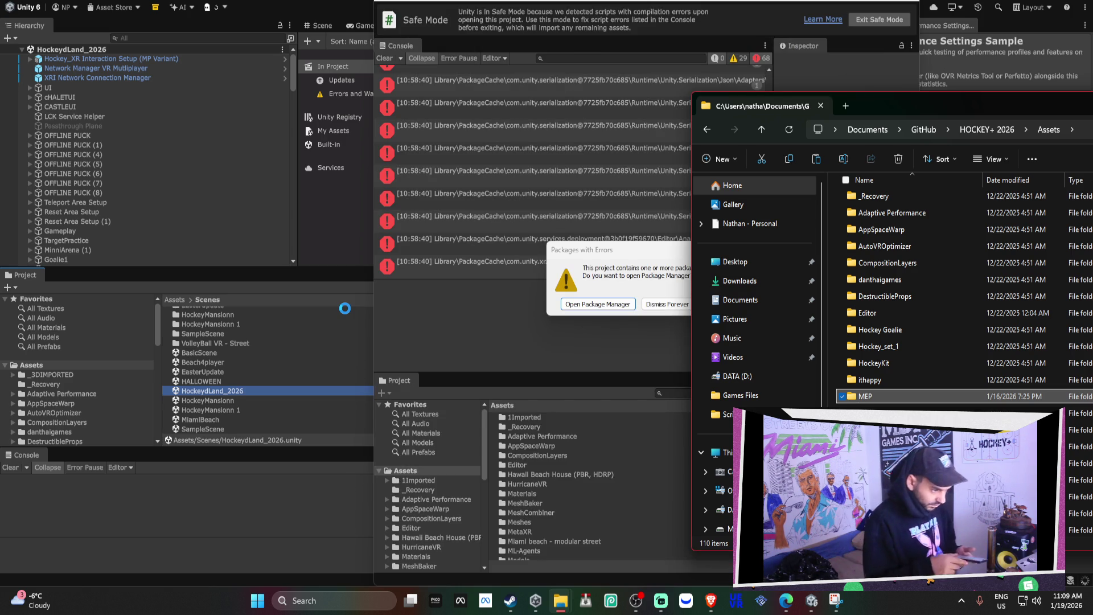
Dismiss the Packages with Errors prompt and open the Package Manager to review package errors.
{"action": "left_click", "coordinate": [681, 310]}
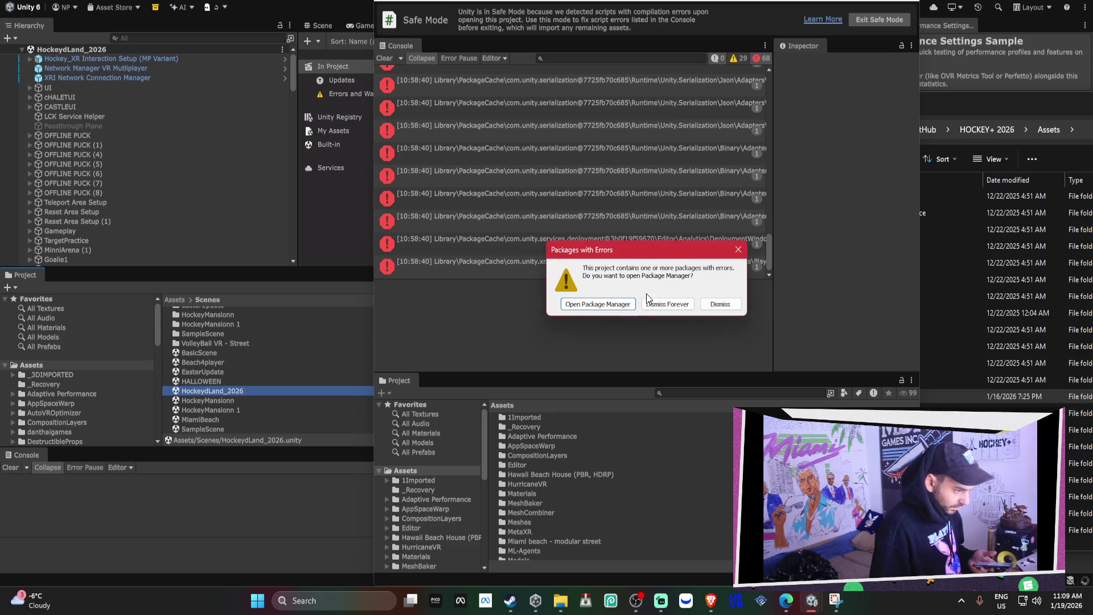
{"action": "left_click", "coordinate": [629, 305]}
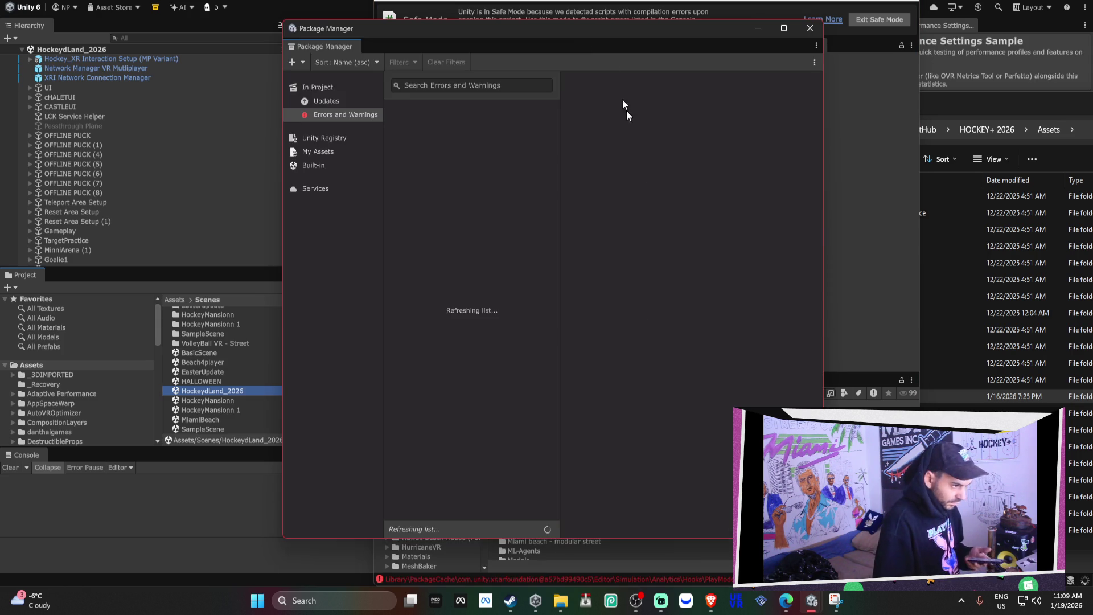
{"action": "left_click_drag", "start_coordinate": [532, 26], "coordinate": [238, 32]}
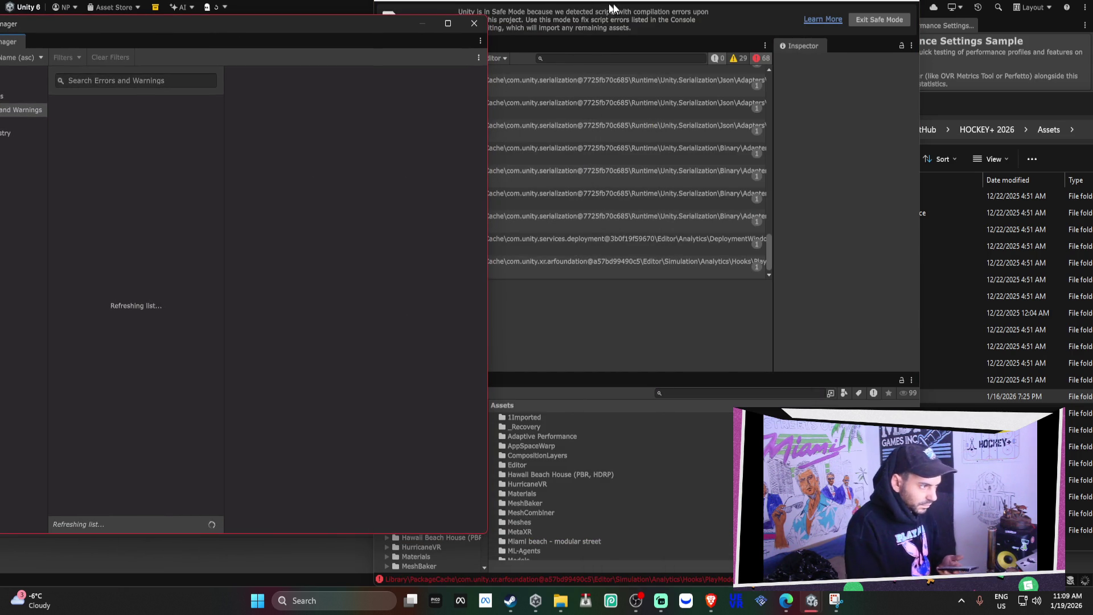
{"action": "left_click", "coordinate": [645, 2]}
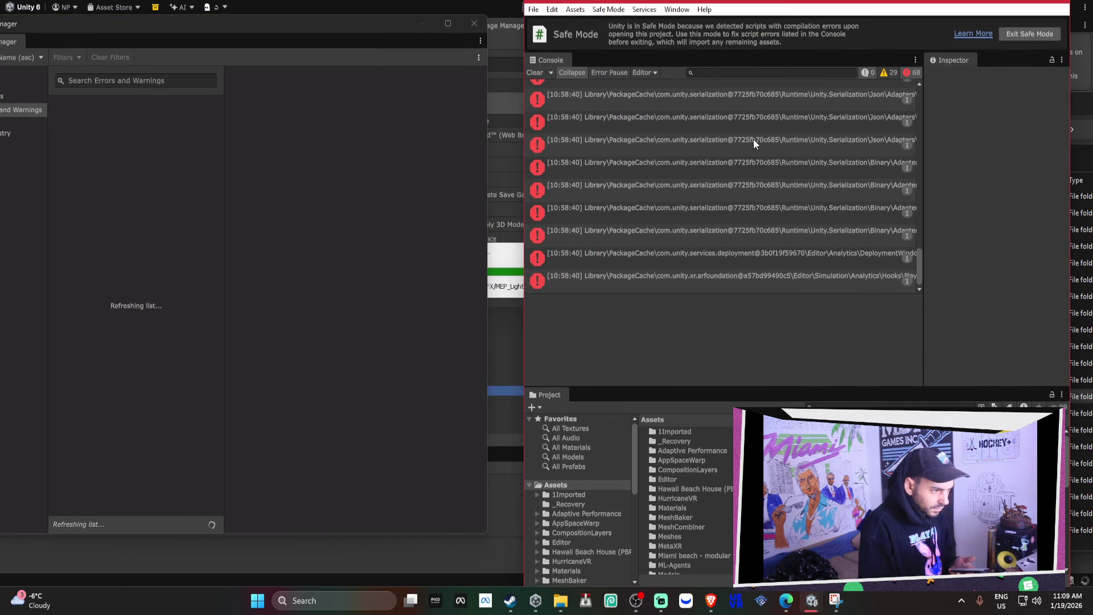
{"action": "scroll", "coordinate": [745, 197], "scroll_direction": "up", "scroll_amount": 15}
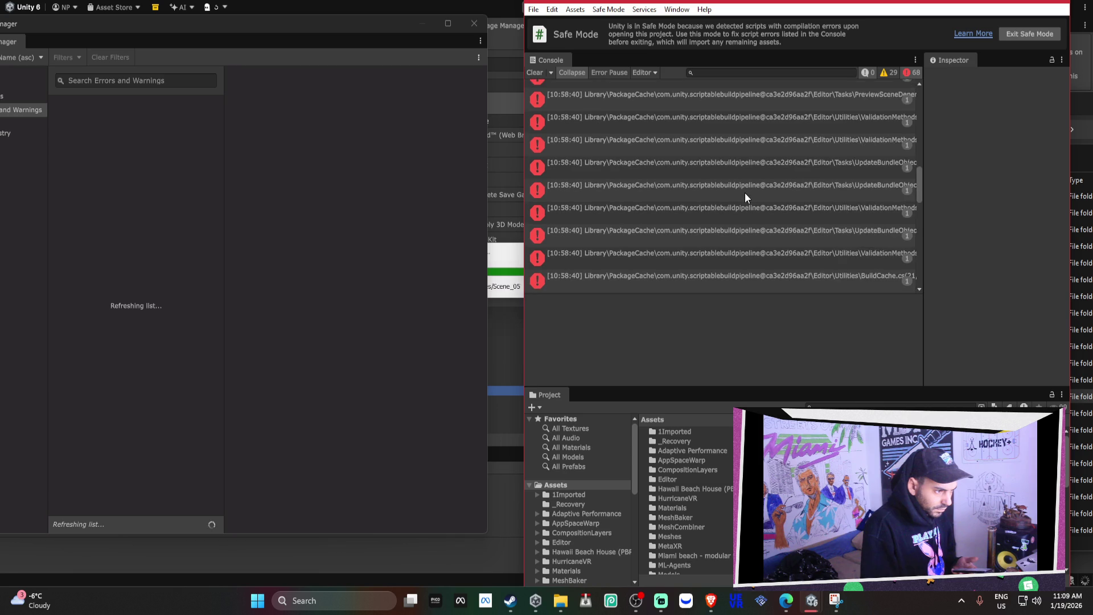
{"action": "scroll", "coordinate": [748, 192], "scroll_direction": "up", "scroll_amount": 10}
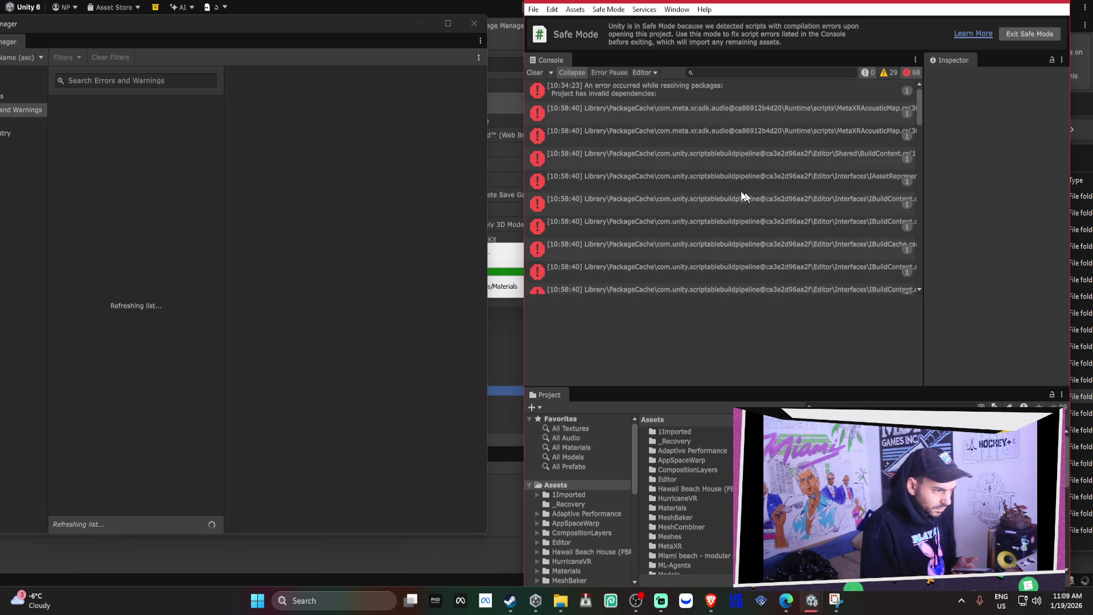
{"action": "left_click_drag", "start_coordinate": [381, 22], "coordinate": [528, 12]}
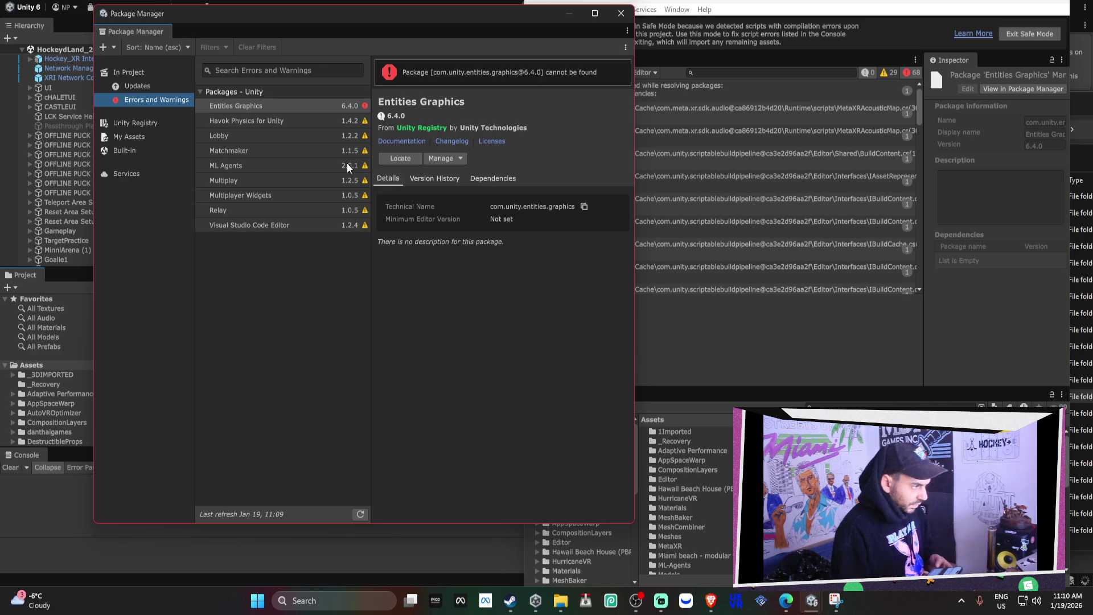
Remove the Entities Graphics package from the project through its Manage menu.
{"action": "left_click", "coordinate": [442, 160]}
{"action": "left_click", "coordinate": [462, 212]}
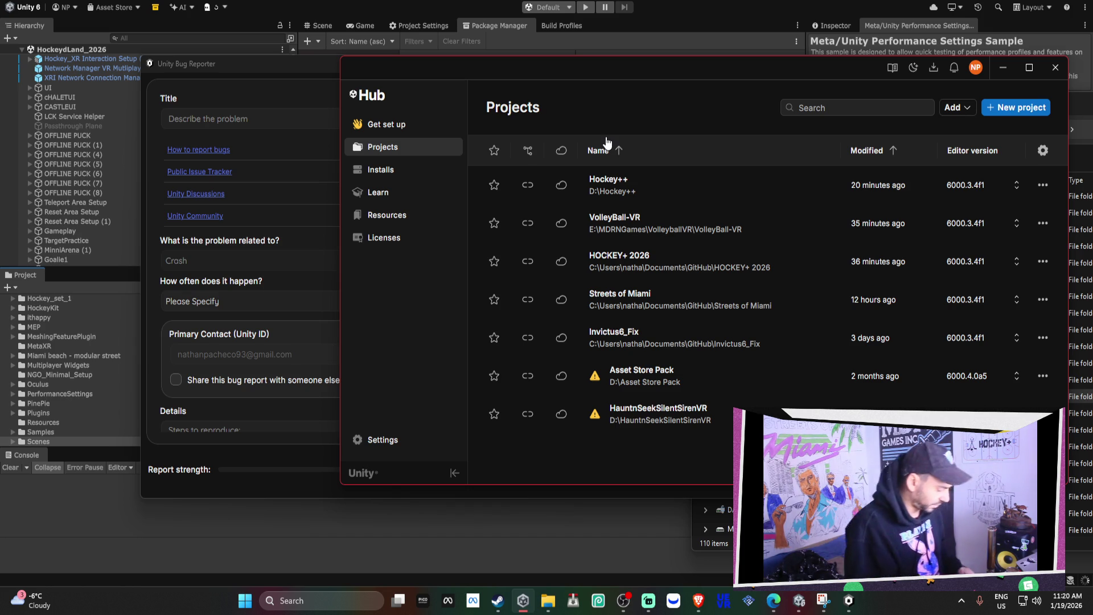
Close the Unity Bug Reporter and minimize Unity Hub.
{"action": "left_click", "coordinate": [212, 62]}
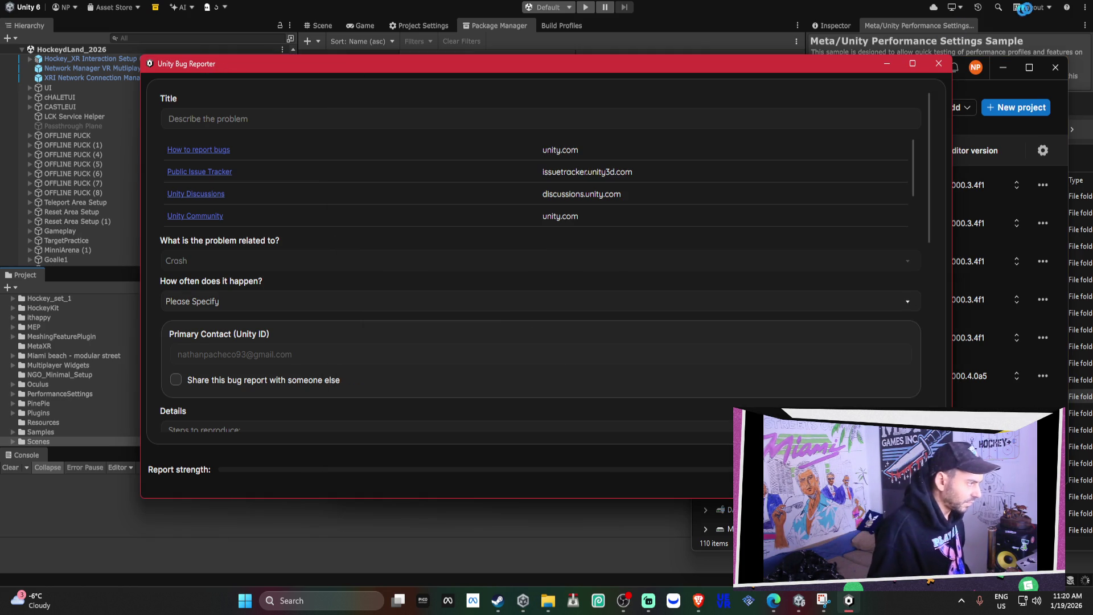
{"action": "left_click", "coordinate": [941, 65]}
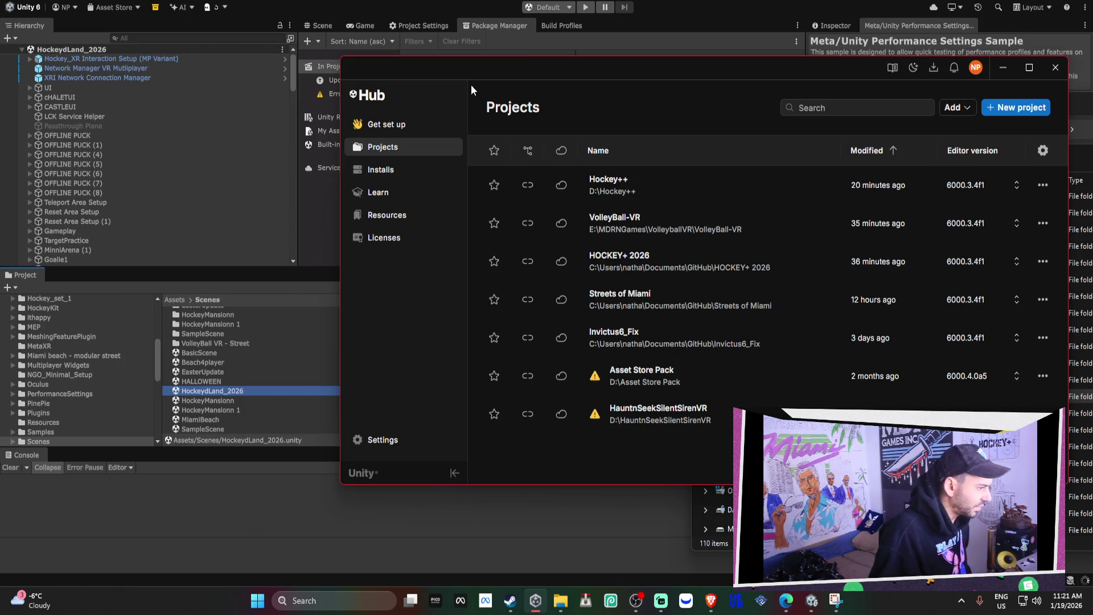
{"action": "left_click", "coordinate": [1004, 67]}
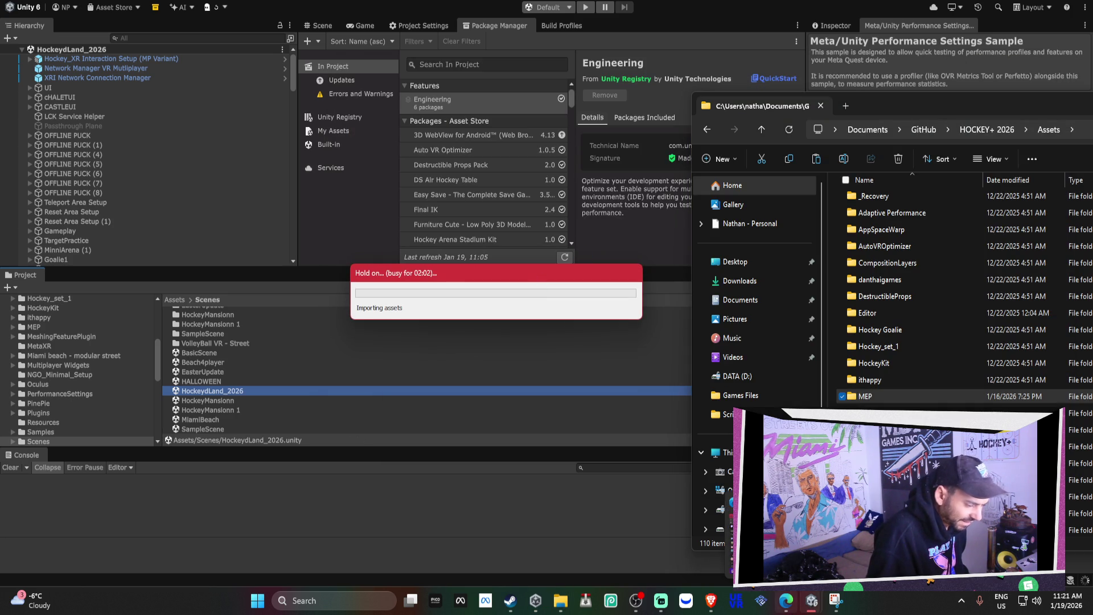
Close the Assets File Explorer window to return to the importing Unity editor.
{"action": "mouse_move", "coordinate": [805, 605]}
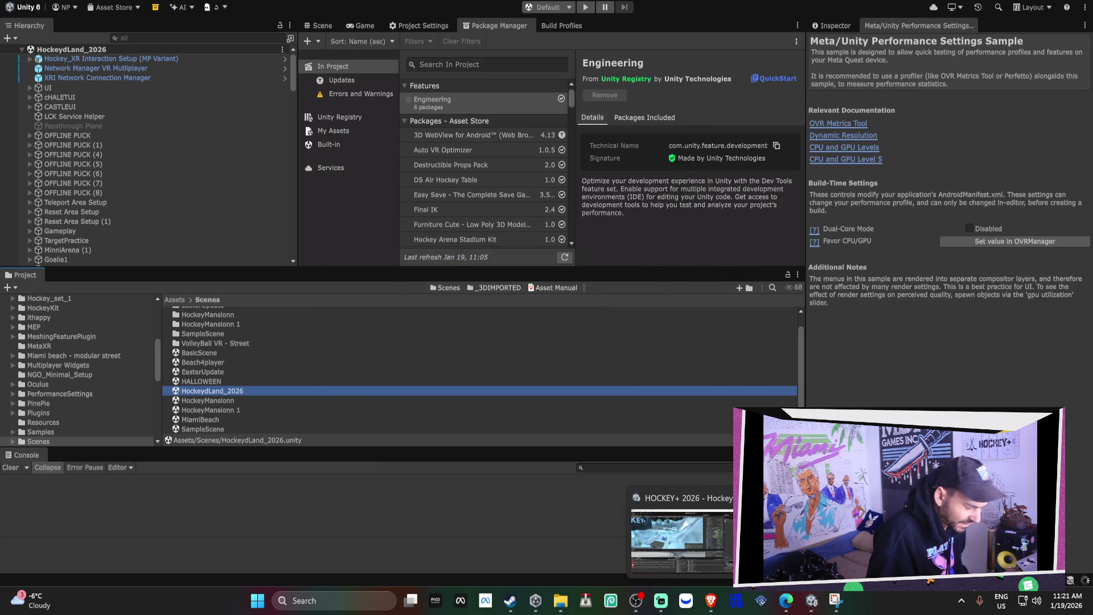
{"action": "left_click_drag", "start_coordinate": [1082, 106], "coordinate": [995, 143]}
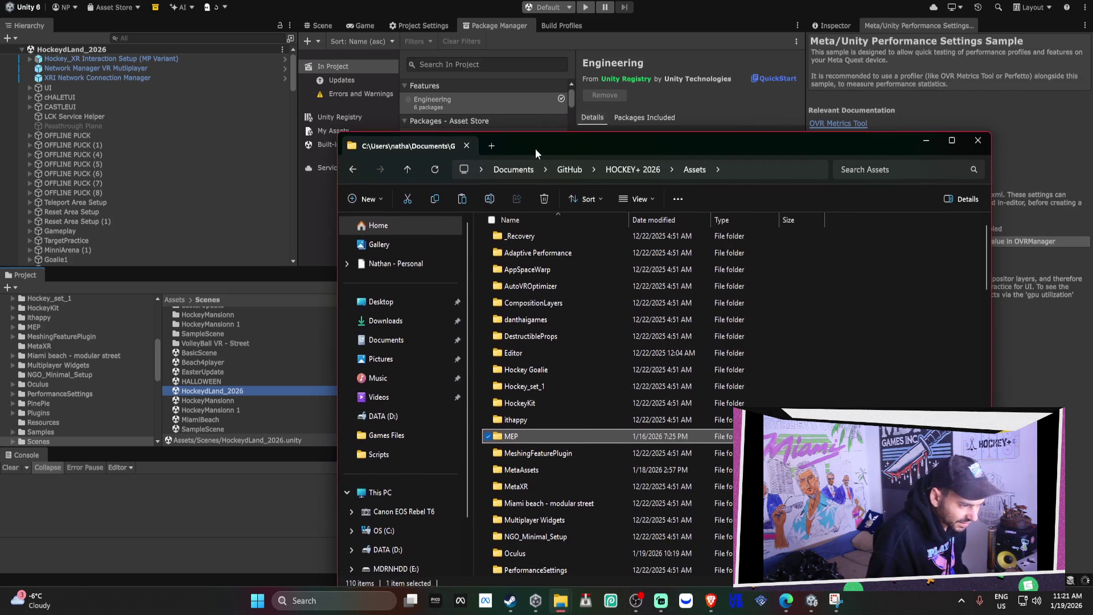
{"action": "left_click", "coordinate": [993, 139]}
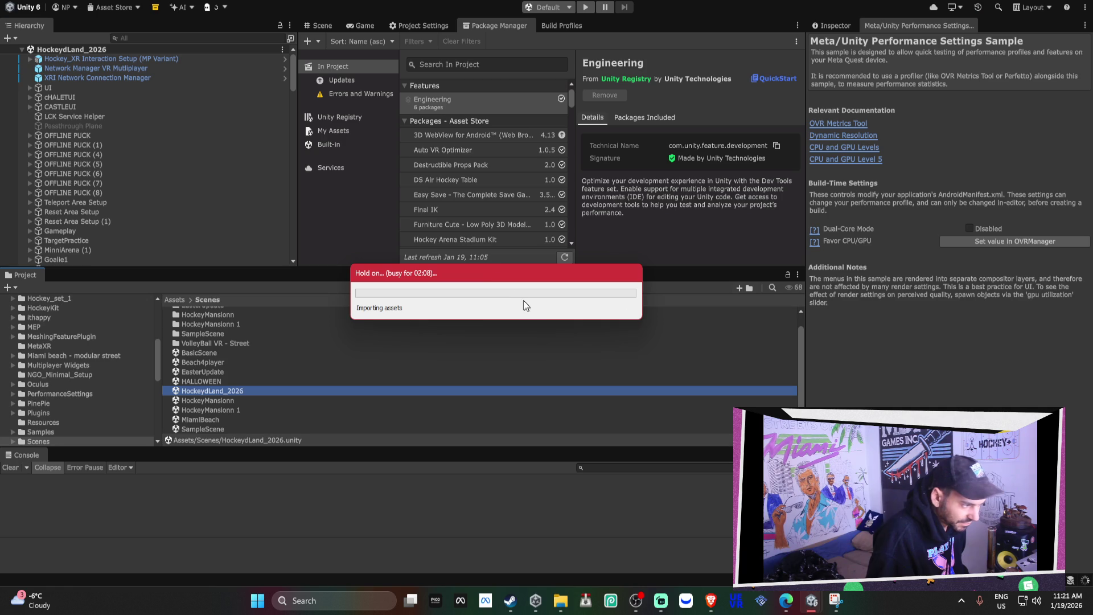
{"action": "mouse_move", "coordinate": [812, 601]}
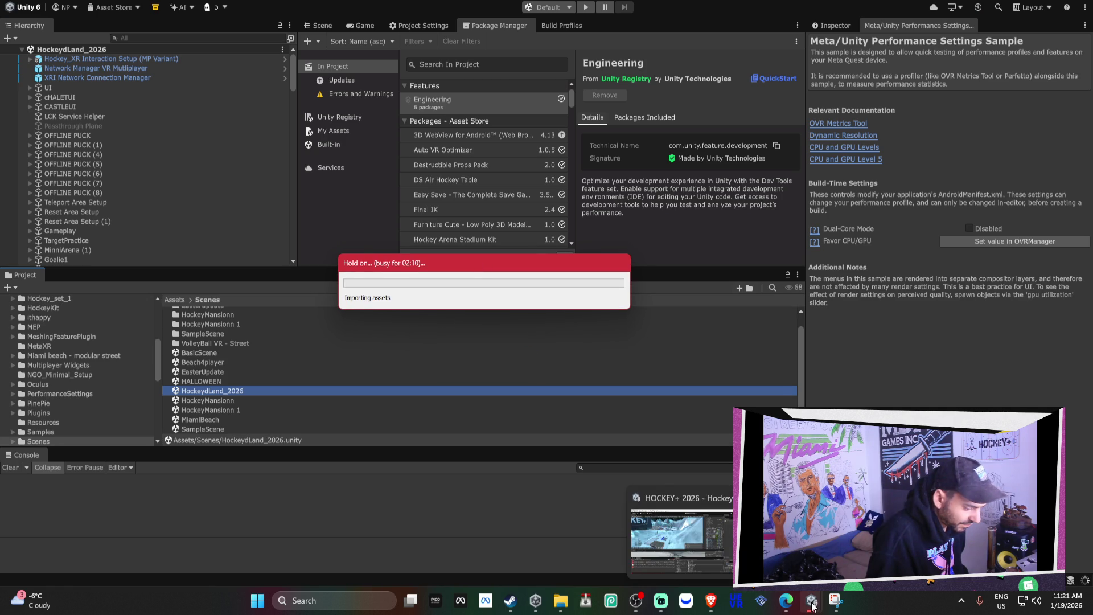
{"action": "mouse_move", "coordinate": [708, 548]}
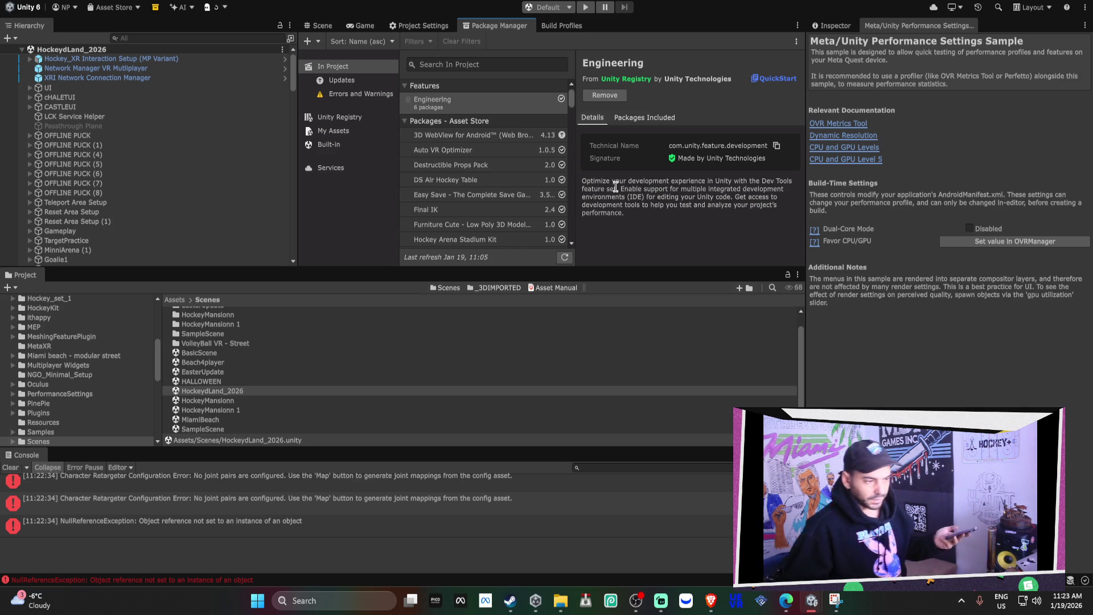
After the import finishes with retargeter errors and a NullReferenceException logged, switch to the Scene view (Ctrl+1).
{"action": "key", "text": "ctrl+1"}
Orbit the Scene camera onto the magenta fence walls and pick one fence panel.
{"action": "mouse_move", "coordinate": [603, 125]}
{"action": "left_mouse_down"}
{"action": "mouse_move", "coordinate": [317, 163]}
{"action": "mouse_move", "coordinate": [631, 125]}
{"action": "mouse_move", "coordinate": [682, 203]}
{"action": "mouse_move", "coordinate": [564, 217]}
{"action": "mouse_move", "coordinate": [551, 116]}
{"action": "mouse_move", "coordinate": [473, 131]}
{"action": "mouse_move", "coordinate": [454, 108]}
{"action": "mouse_move", "coordinate": [469, 154]}
{"action": "mouse_move", "coordinate": [634, 116]}
{"action": "mouse_move", "coordinate": [644, 135]}
{"action": "mouse_move", "coordinate": [637, 174]}
{"action": "mouse_move", "coordinate": [649, 112]}
{"action": "mouse_move", "coordinate": [550, 145]}
{"action": "mouse_move", "coordinate": [763, 139]}
{"action": "mouse_move", "coordinate": [307, 134]}
{"action": "mouse_move", "coordinate": [326, 130]}
{"action": "mouse_move", "coordinate": [499, 201]}
{"action": "mouse_move", "coordinate": [769, 162]}
{"action": "mouse_move", "coordinate": [520, 158]}
{"action": "left_mouse_up"}
{"action": "left_click", "coordinate": [520, 161]}
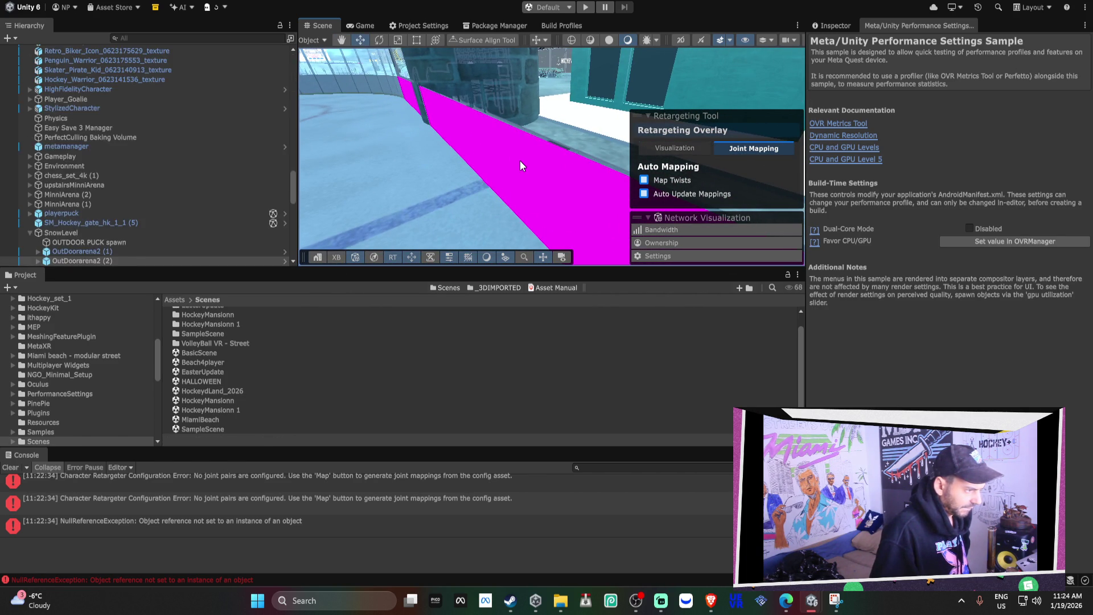
On SM_Fencing_hk_4 (10), replace the missing third material slot with MI_Fencing_panel_hk_1.
{"action": "left_click", "coordinate": [521, 161]}
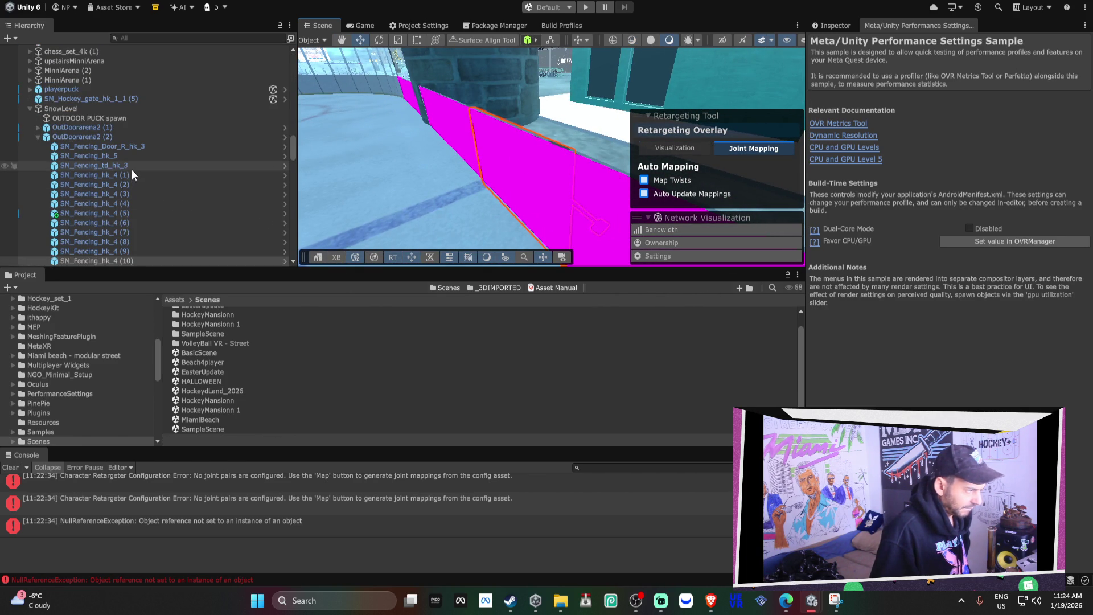
{"action": "left_click", "coordinate": [841, 26]}
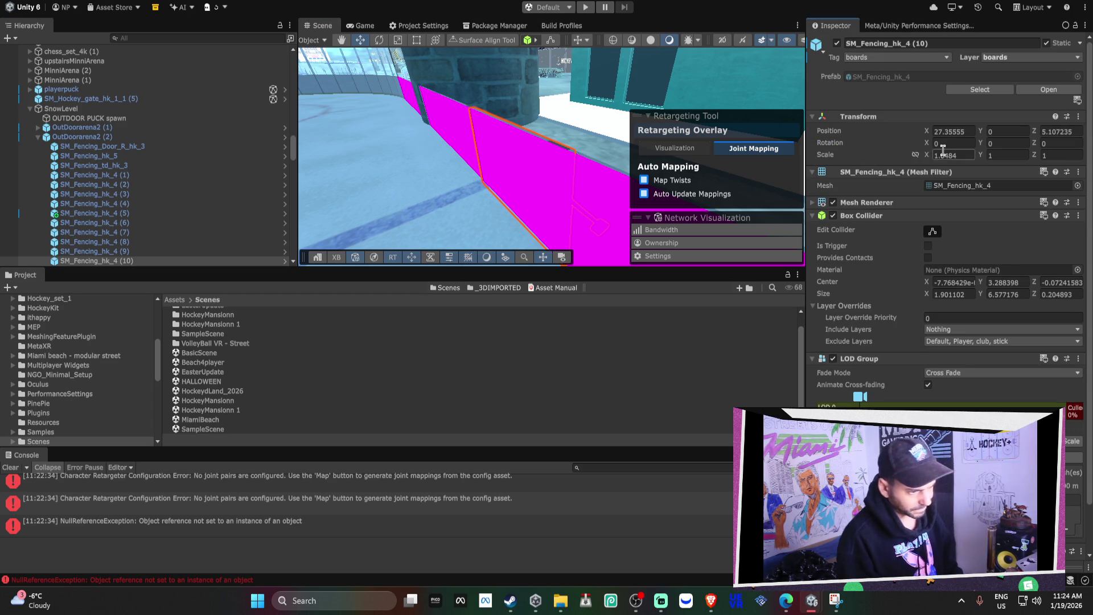
{"action": "left_click", "coordinate": [876, 202]}
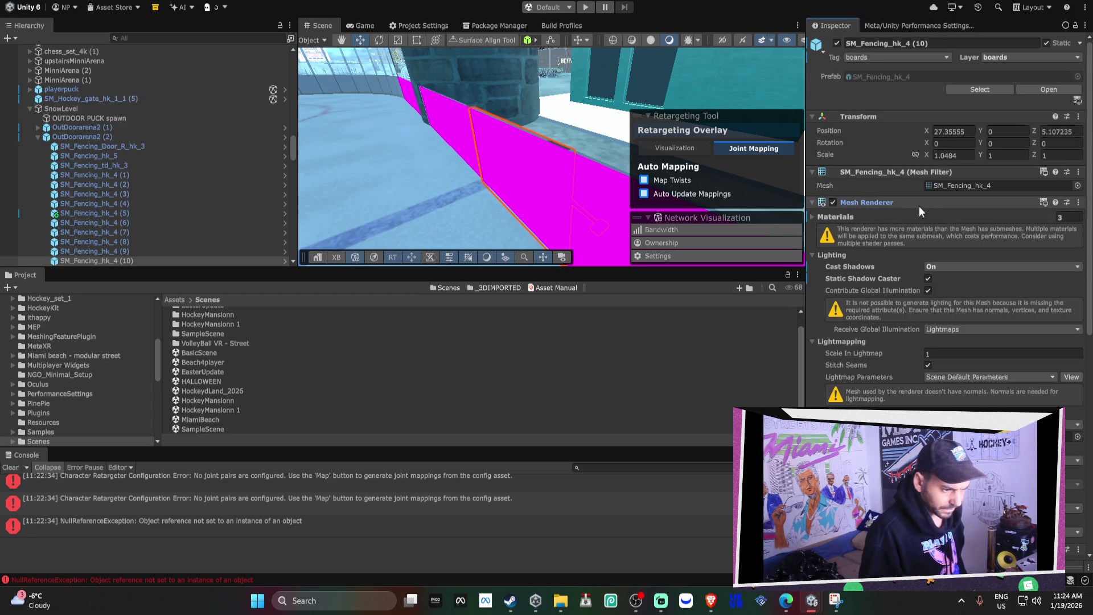
{"action": "left_click", "coordinate": [860, 219]}
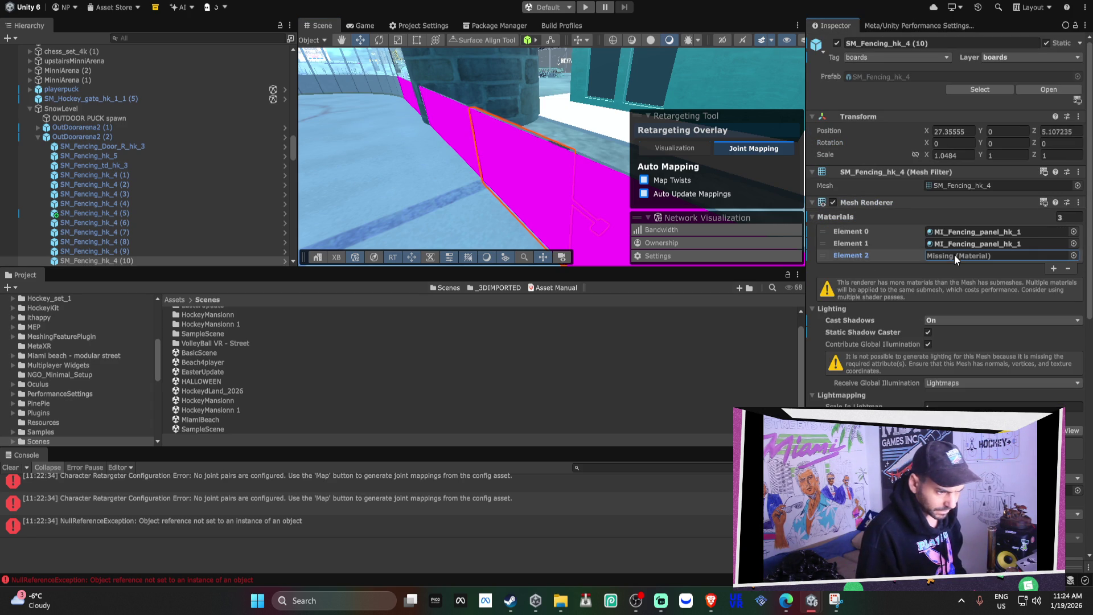
{"action": "left_click", "coordinate": [1067, 268]}
{"action": "left_click", "coordinate": [1054, 257]}
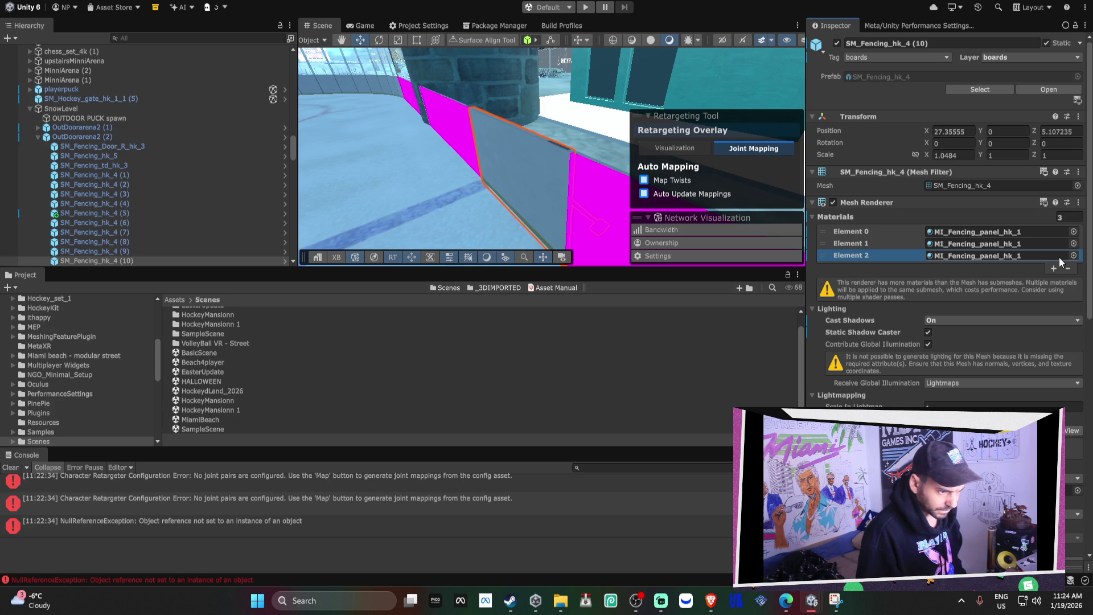
{"action": "right_click", "coordinate": [870, 205]}
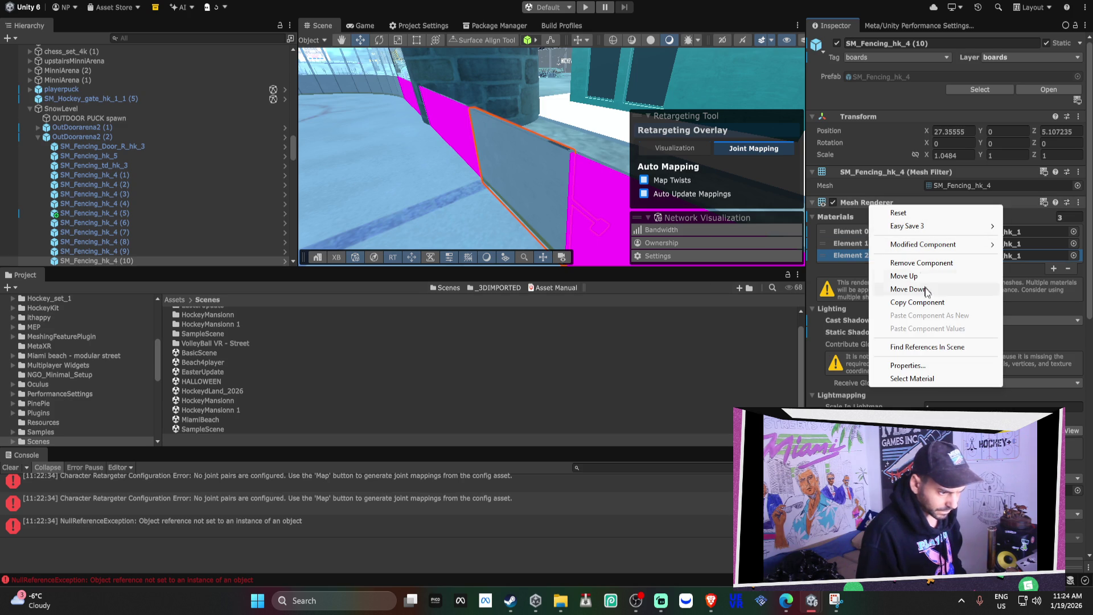
{"action": "mouse_move", "coordinate": [922, 244]}
{"action": "left_click", "coordinate": [797, 272]}
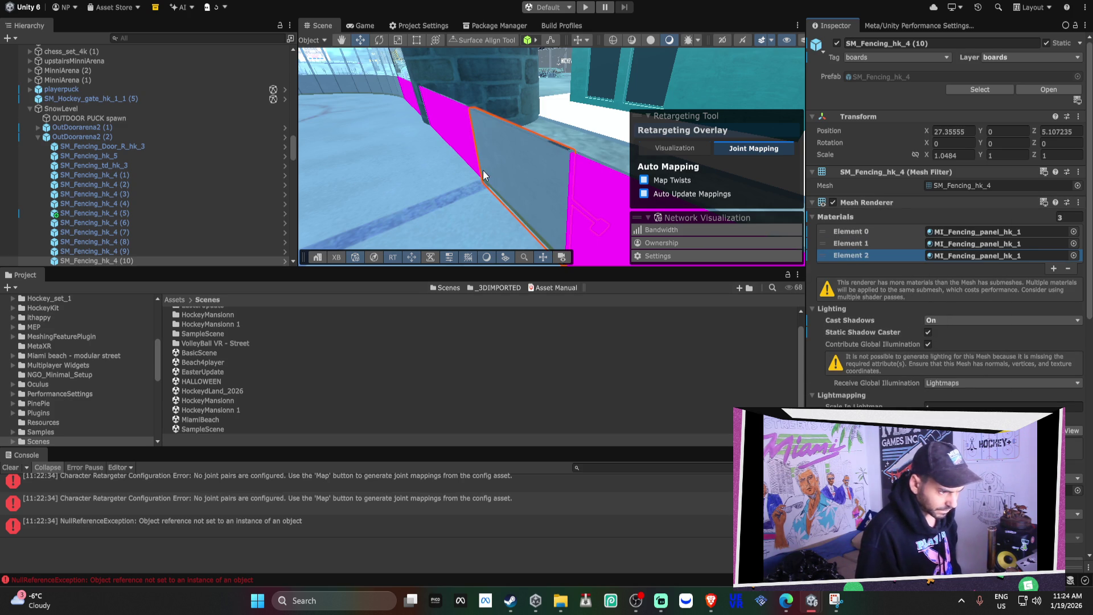
Select the fence pieces from SM_Fencing_Door_R_hk_3 through SM_Fencing_hk_1 (4) in the Hierarchy.
{"action": "left_click", "coordinate": [148, 146]}
{"action": "scroll", "coordinate": [159, 169], "scroll_direction": "down", "scroll_amount": 5}
{"action": "scroll", "coordinate": [160, 171], "scroll_direction": "down", "scroll_amount": 15}
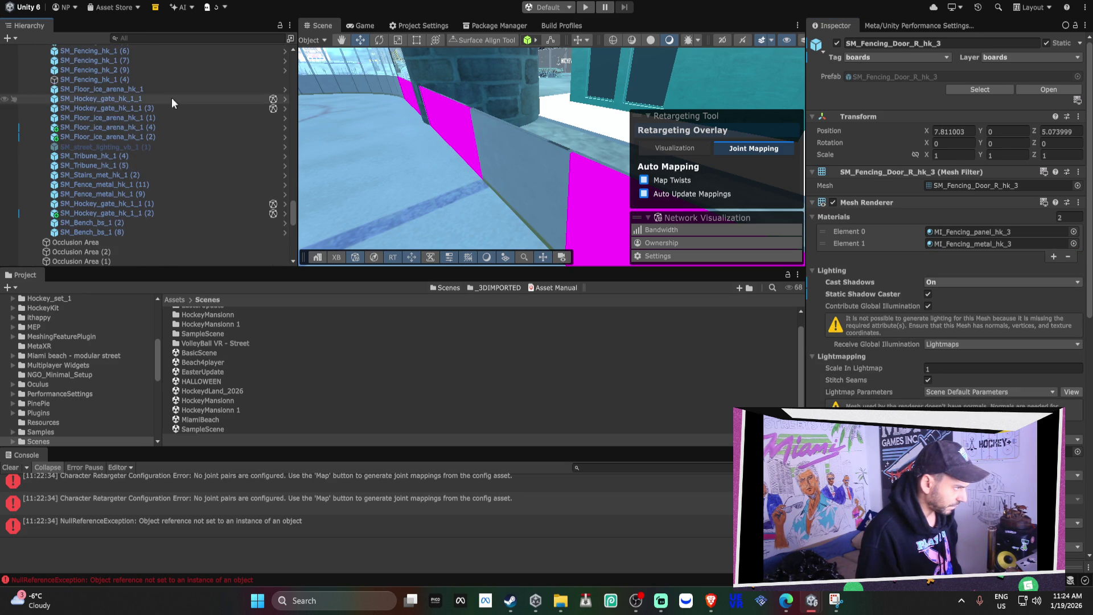
{"action": "left_click", "coordinate": [169, 80], "text": "shift"}
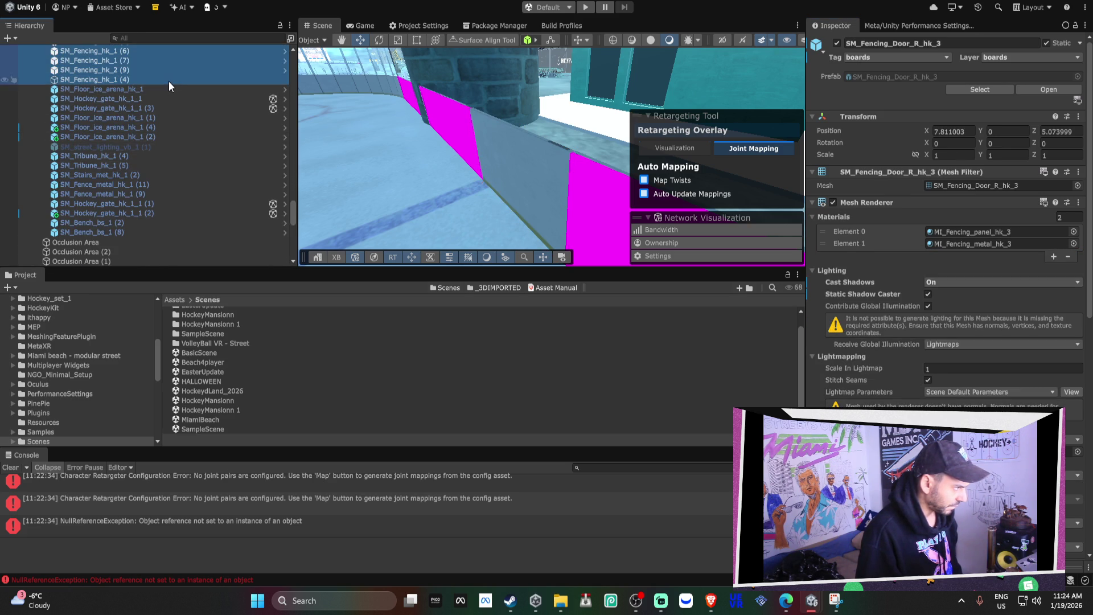
Toggle a third material slot on all selected fence pieces, orbiting the rink to check the boards.
{"action": "left_click", "coordinate": [1054, 226]}
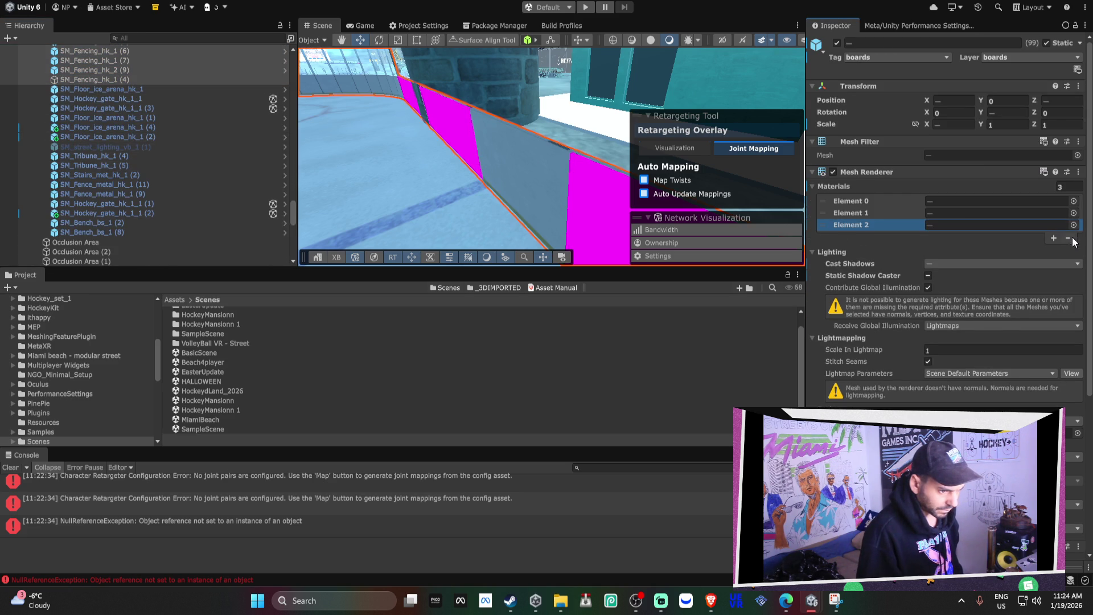
{"action": "left_click", "coordinate": [1073, 239]}
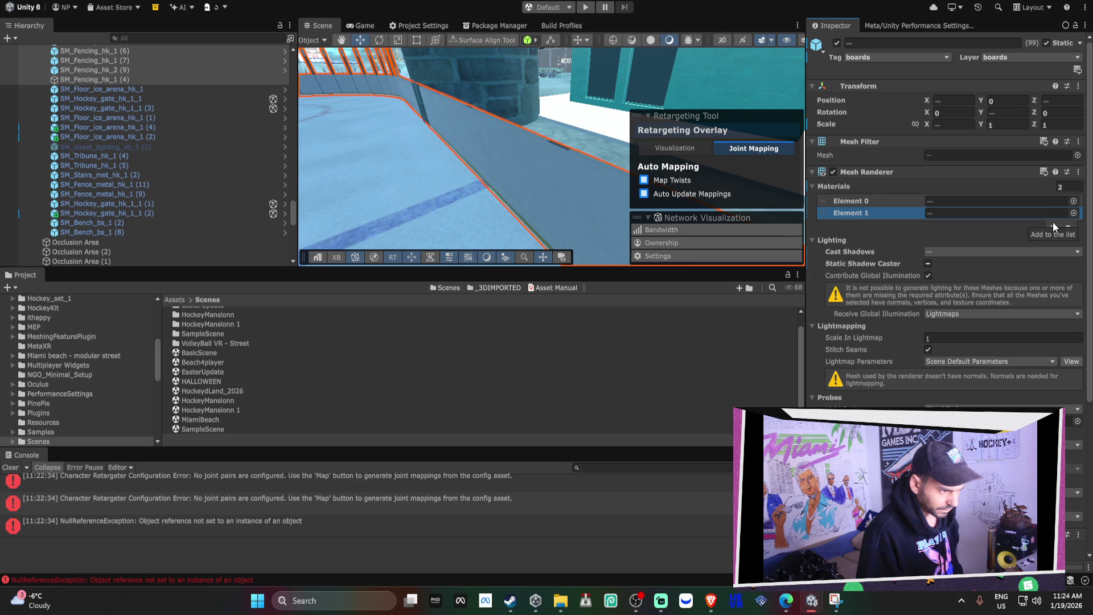
{"action": "left_click", "coordinate": [1054, 223]}
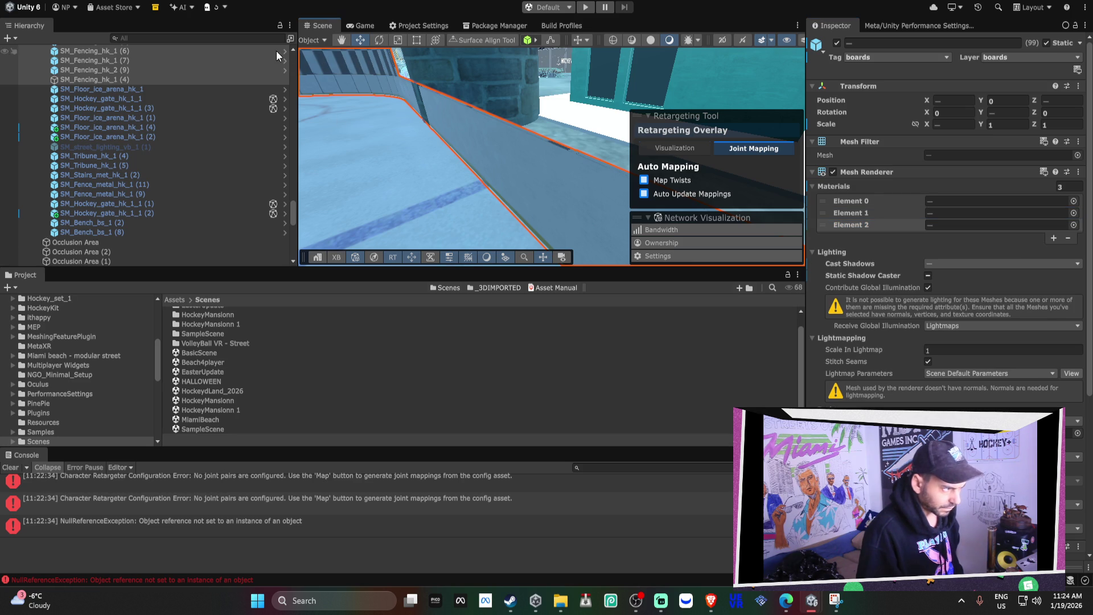
{"action": "mouse_move", "coordinate": [569, 142]}
{"action": "left_mouse_down"}
{"action": "mouse_move", "coordinate": [431, 80]}
{"action": "mouse_move", "coordinate": [451, 87]}
{"action": "left_mouse_up"}
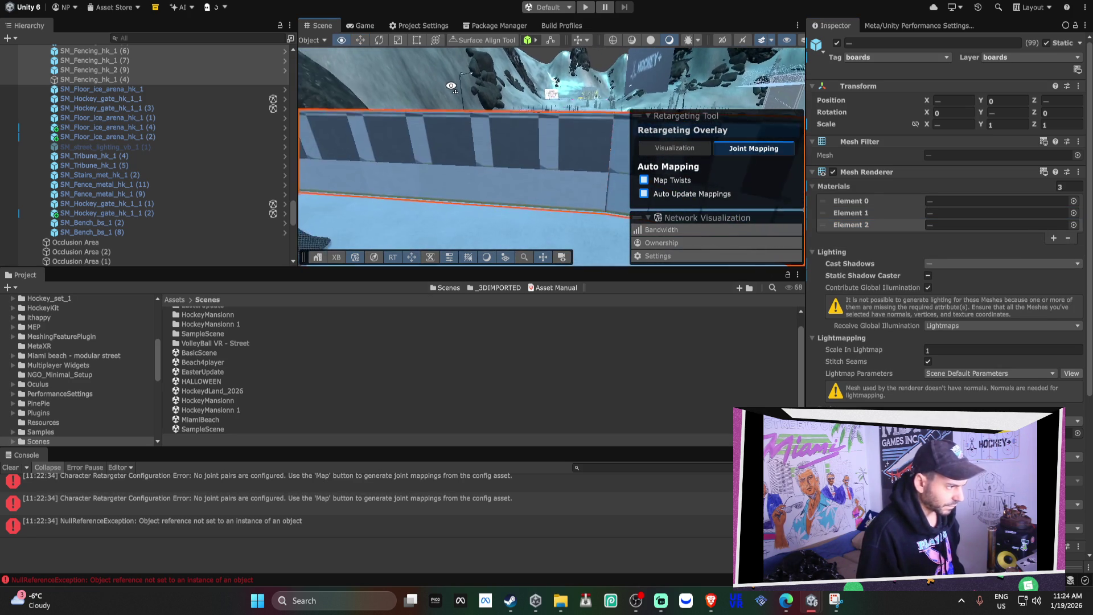
{"action": "left_click", "coordinate": [1052, 225]}
{"action": "left_click", "coordinate": [1068, 238]}
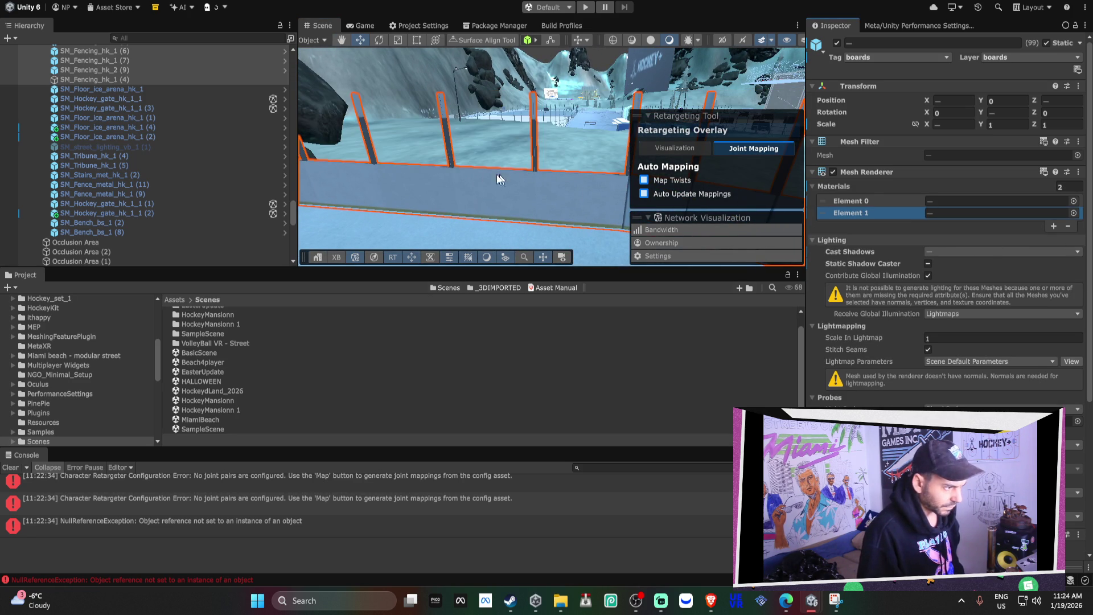
{"action": "mouse_move", "coordinate": [564, 188]}
{"action": "left_mouse_down"}
{"action": "mouse_move", "coordinate": [1021, 148]}
{"action": "mouse_move", "coordinate": [701, 133]}
{"action": "mouse_move", "coordinate": [729, 159]}
{"action": "mouse_move", "coordinate": [512, 149]}
{"action": "mouse_move", "coordinate": [396, 210]}
{"action": "mouse_move", "coordinate": [736, 130]}
{"action": "mouse_move", "coordinate": [646, 185]}
{"action": "mouse_move", "coordinate": [569, 171]}
{"action": "mouse_move", "coordinate": [842, 260]}
{"action": "left_mouse_up"}
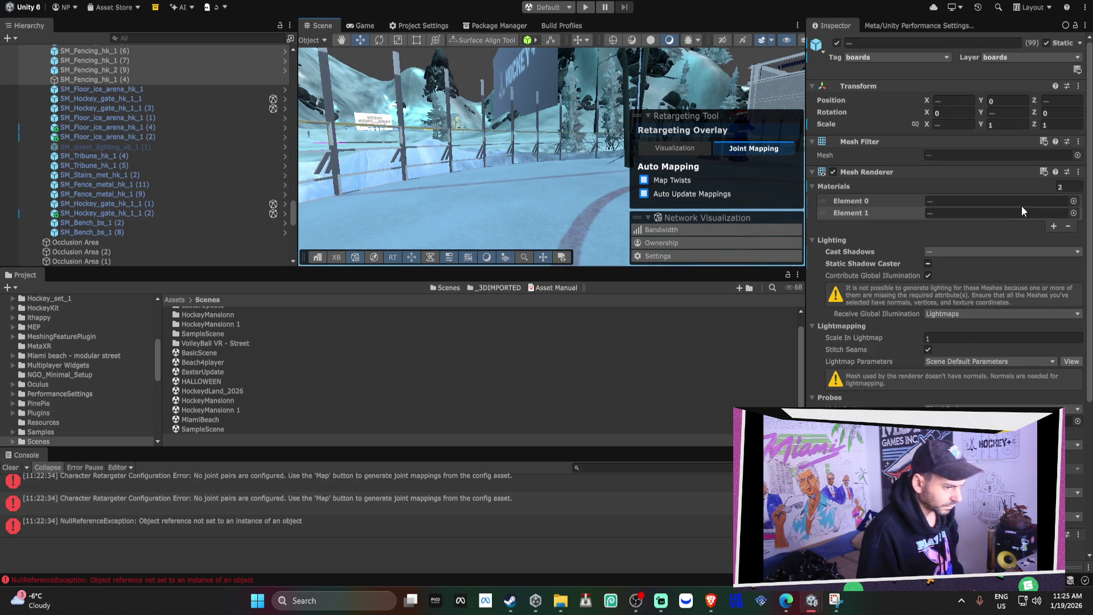
Add and remove the third slot again, frame the rink, and pick fence SM_Fencing_hk_4 (5).
{"action": "left_click", "coordinate": [1051, 226]}
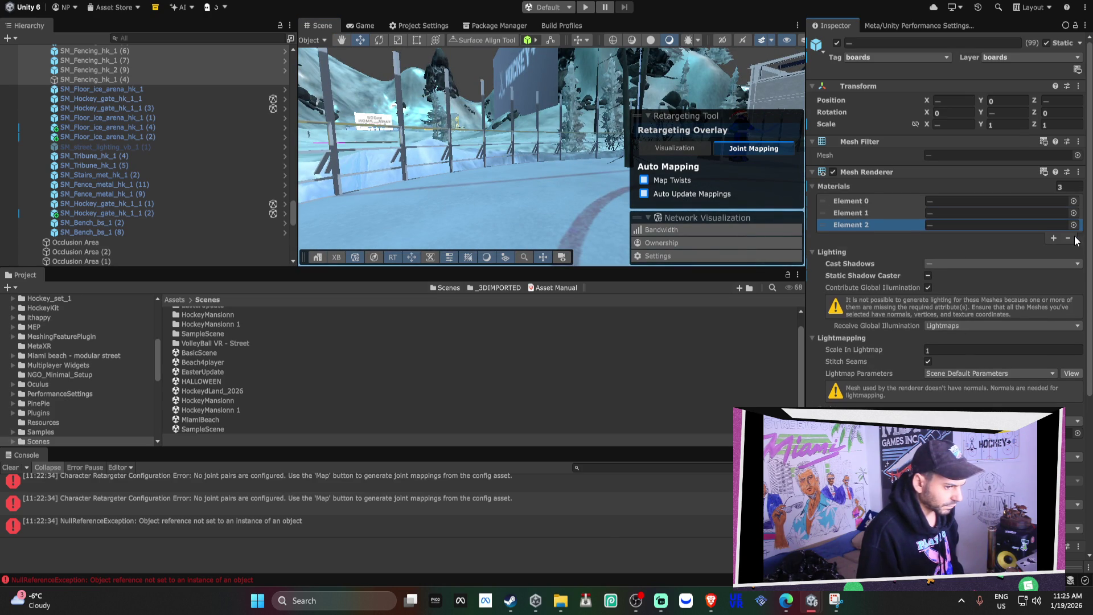
{"action": "left_click", "coordinate": [1069, 238]}
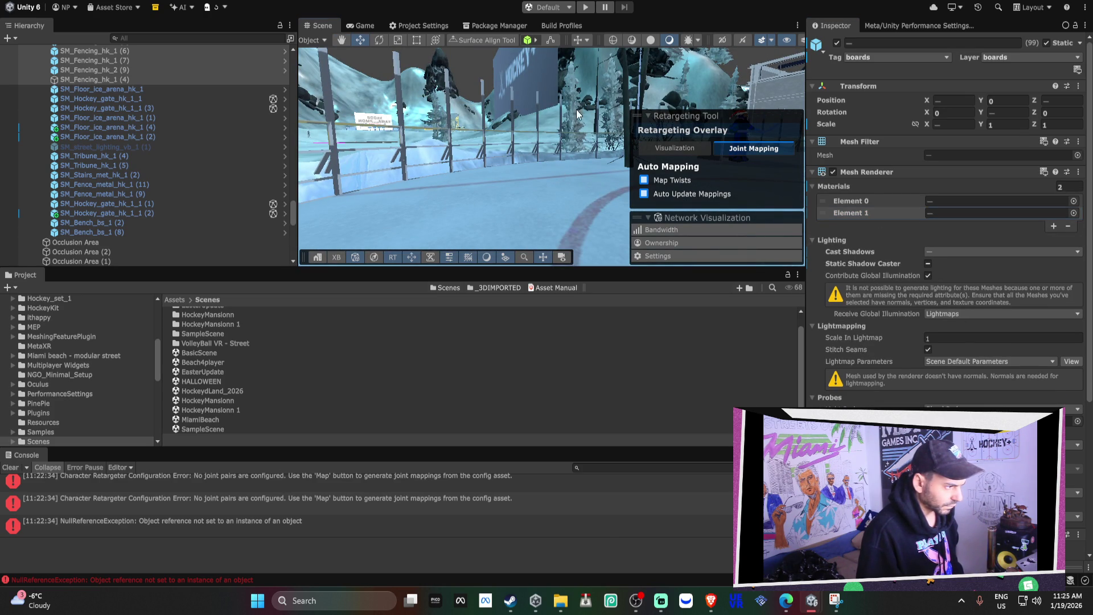
{"action": "key", "text": "f"}
{"action": "left_click", "coordinate": [648, 115]}
{"action": "mouse_move", "coordinate": [648, 116]}
{"action": "left_mouse_down"}
{"action": "mouse_move", "coordinate": [525, 179]}
{"action": "mouse_move", "coordinate": [676, 183]}
{"action": "mouse_move", "coordinate": [632, 184]}
{"action": "left_mouse_up"}
{"action": "left_click", "coordinate": [622, 183]}
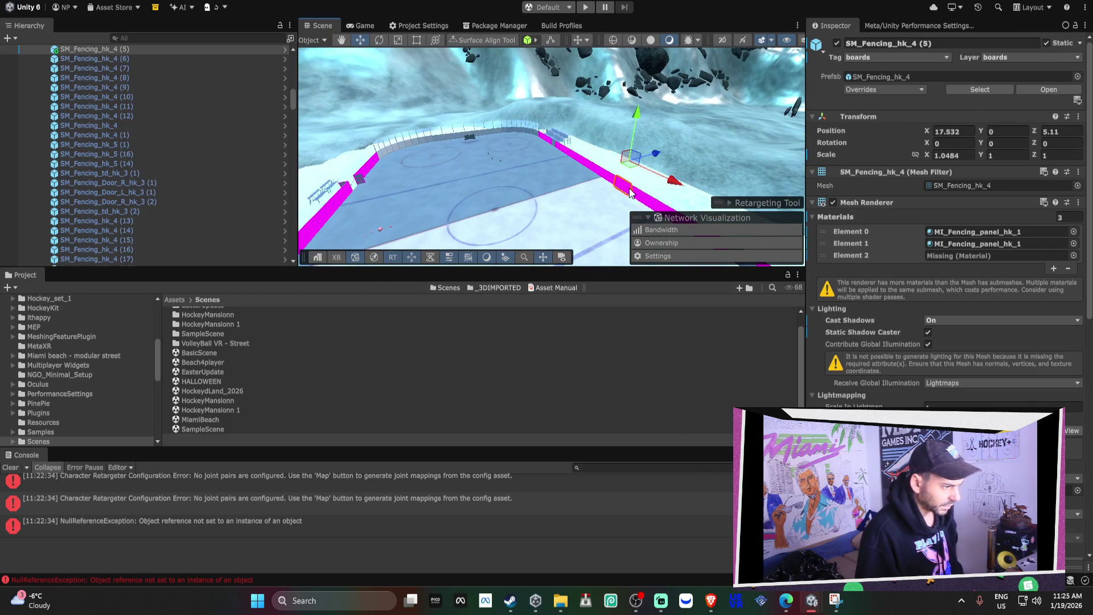
{"action": "scroll", "coordinate": [101, 72], "scroll_direction": "up", "scroll_amount": 6}
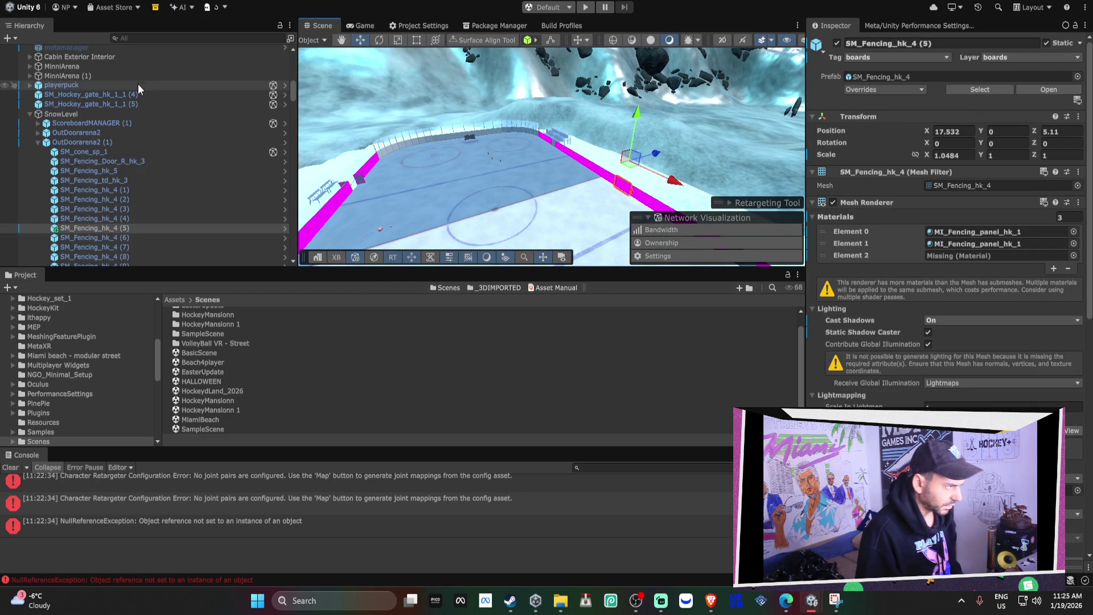
Reselect fences SM_Fencing_Door_R_hk_3 through SM_Fencing_hk_1 (4), re-toggle the slot, and enlarge the Scene view.
{"action": "left_click", "coordinate": [142, 162]}
{"action": "scroll", "coordinate": [142, 162], "scroll_direction": "down", "scroll_amount": 10}
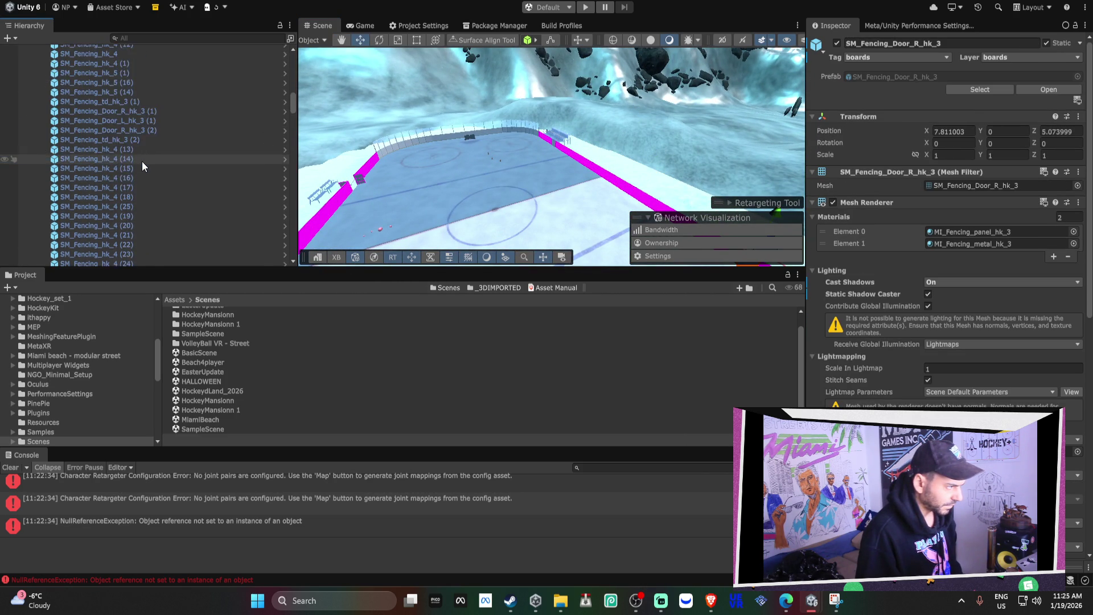
{"action": "left_click", "coordinate": [143, 167], "text": "shift"}
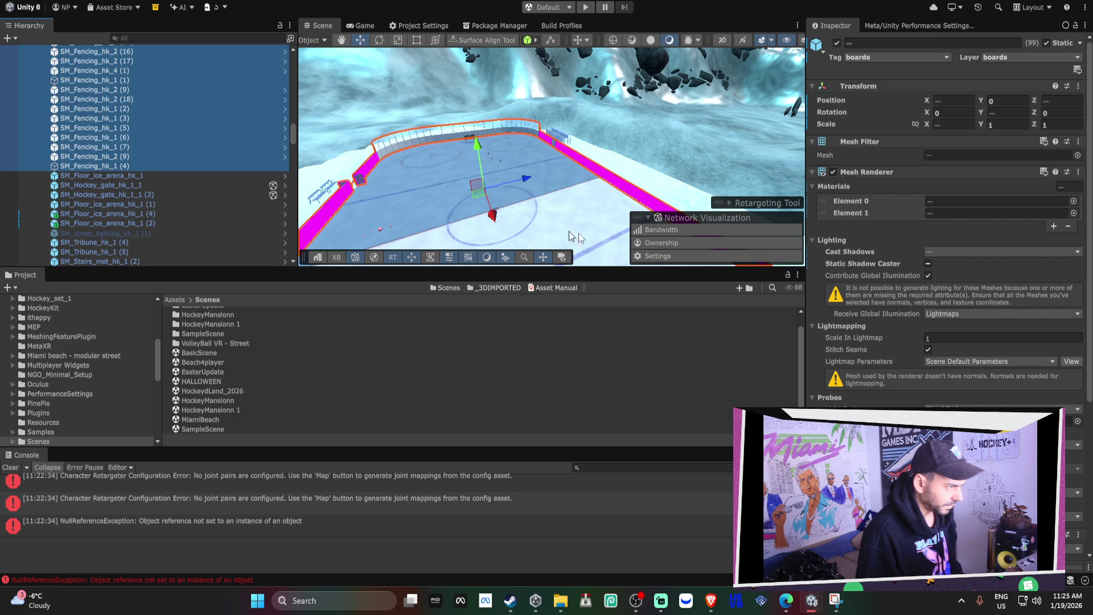
{"action": "left_click", "coordinate": [1054, 226]}
{"action": "left_click", "coordinate": [1068, 238]}
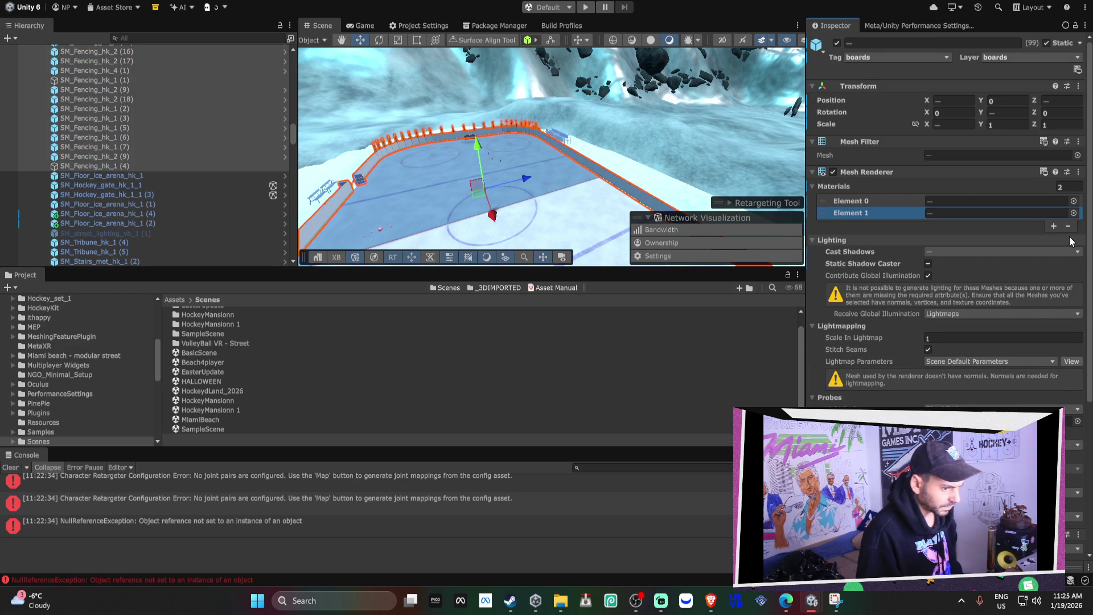
{"action": "left_click_drag", "start_coordinate": [512, 171], "coordinate": [384, 140]}
{"action": "scroll", "coordinate": [383, 140], "scroll_direction": "up", "scroll_amount": 5}
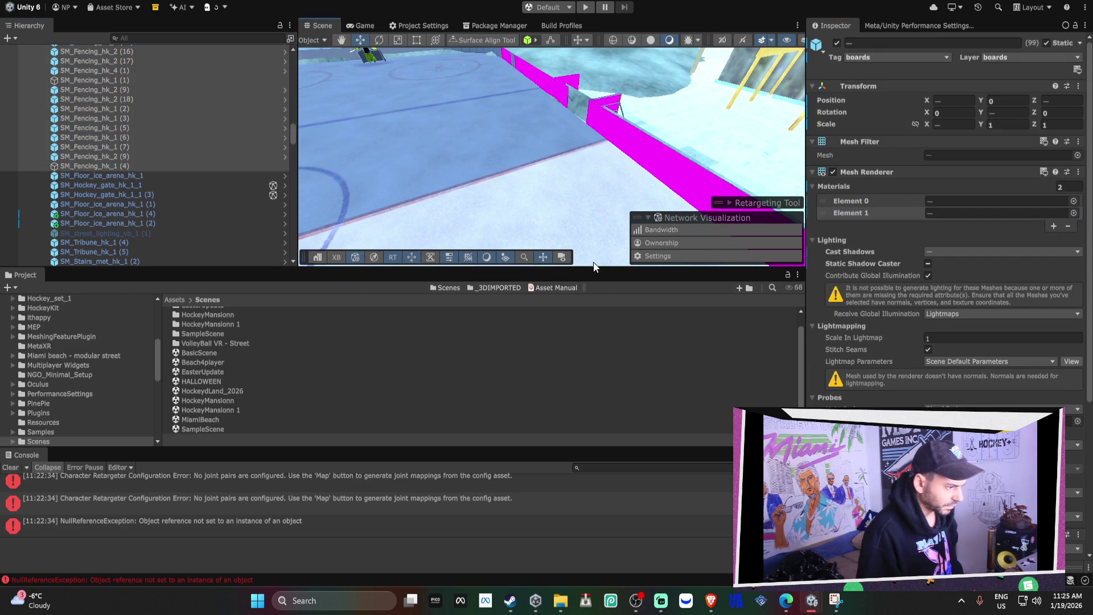
{"action": "left_click_drag", "start_coordinate": [596, 270], "coordinate": [596, 385]}
From magenta board SM_Fencing_hk_4 (20), reselect the fence range and reset all pieces to two material slots.
{"action": "left_click", "coordinate": [682, 183]}
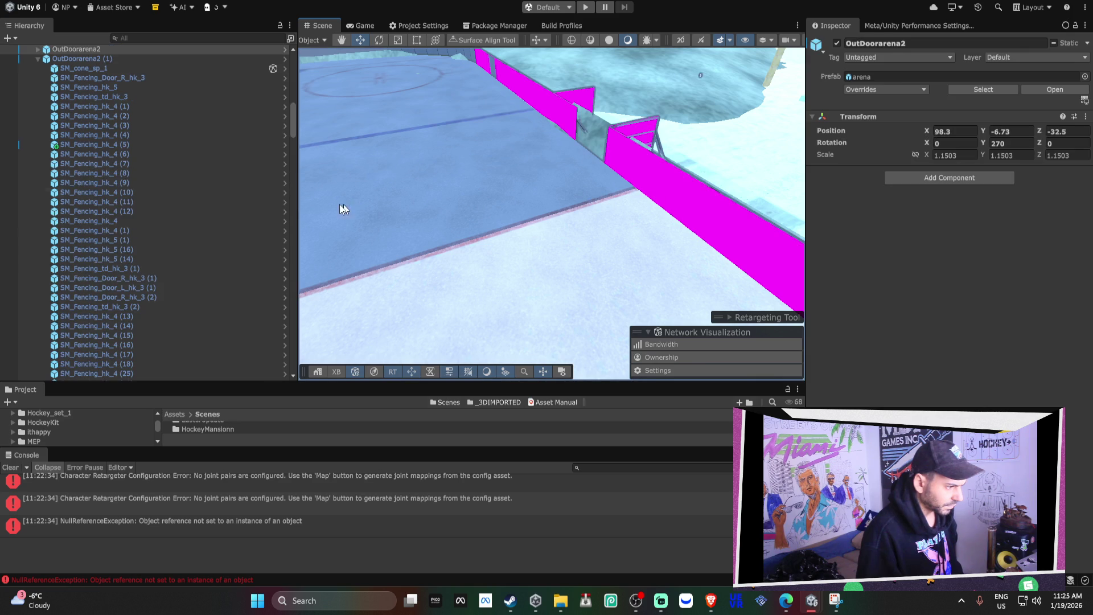
{"action": "left_click", "coordinate": [691, 192]}
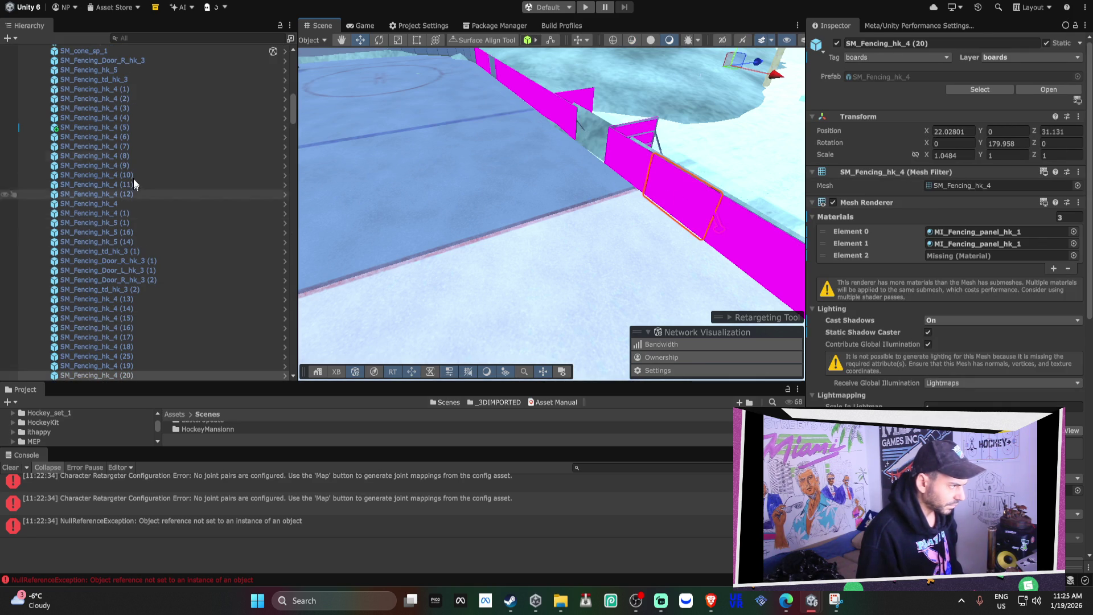
{"action": "scroll", "coordinate": [123, 62], "scroll_direction": "up", "scroll_amount": 1}
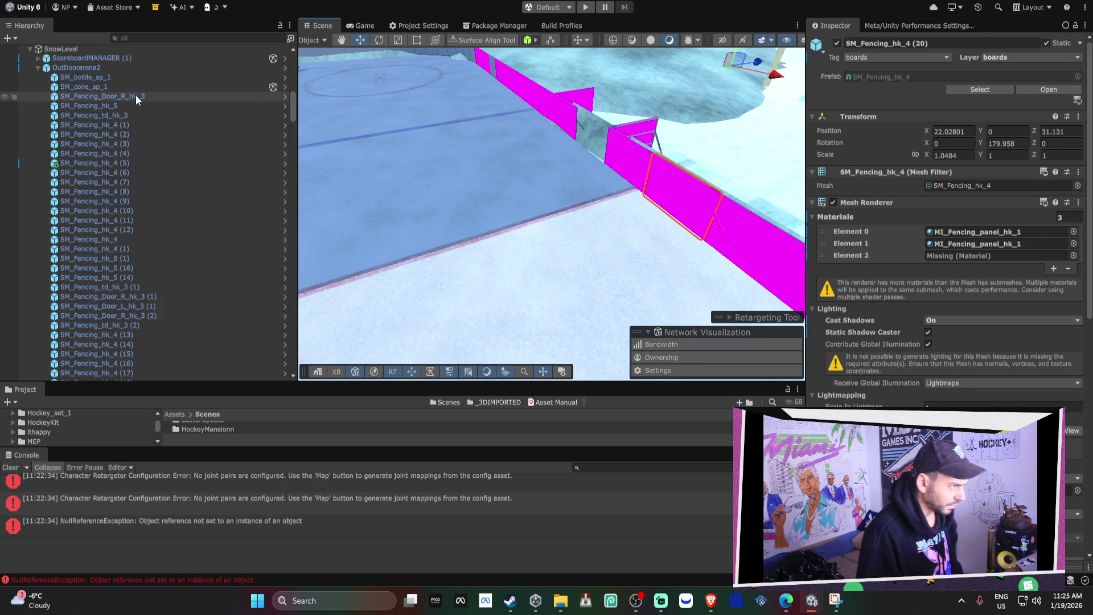
{"action": "left_click", "coordinate": [136, 95]}
{"action": "scroll", "coordinate": [145, 108], "scroll_direction": "down", "scroll_amount": 6}
{"action": "scroll", "coordinate": [154, 117], "scroll_direction": "down", "scroll_amount": 15}
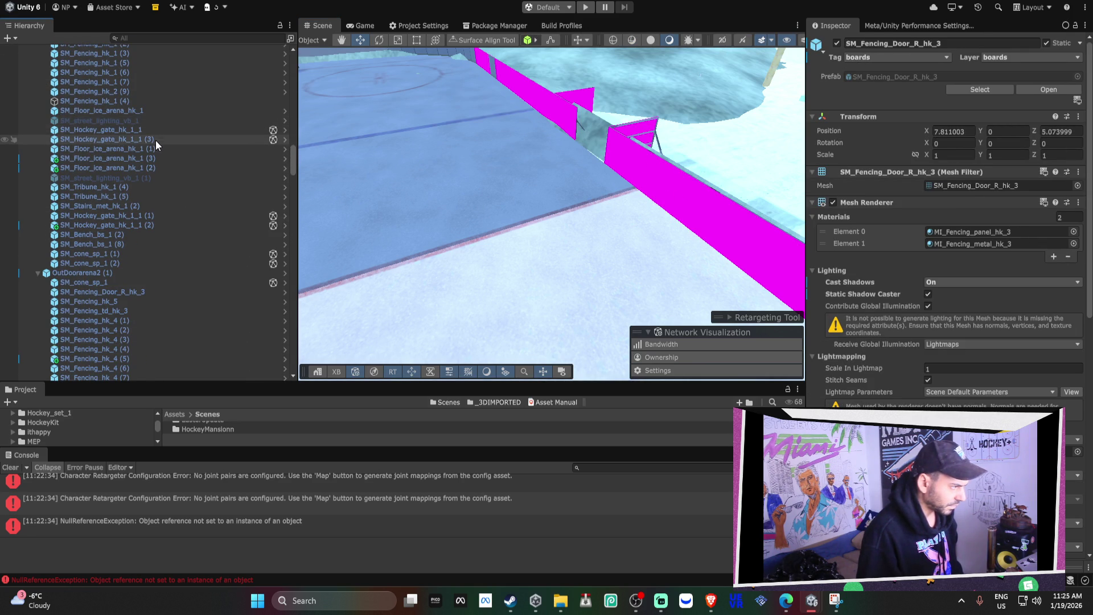
{"action": "left_click", "coordinate": [157, 102], "text": "shift"}
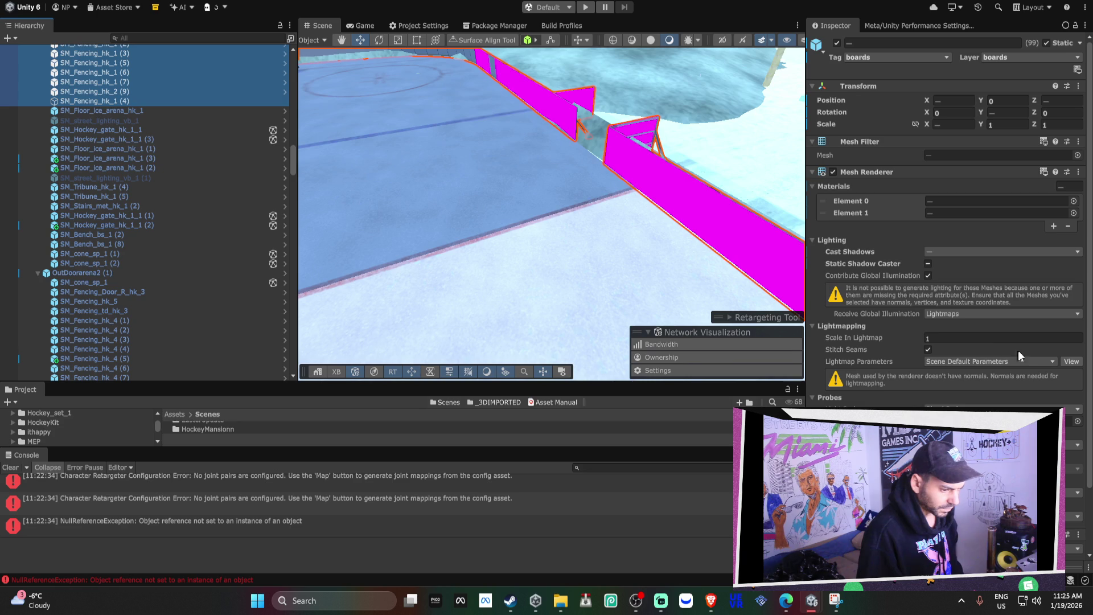
{"action": "left_click_drag", "start_coordinate": [534, 195], "coordinate": [484, 194]}
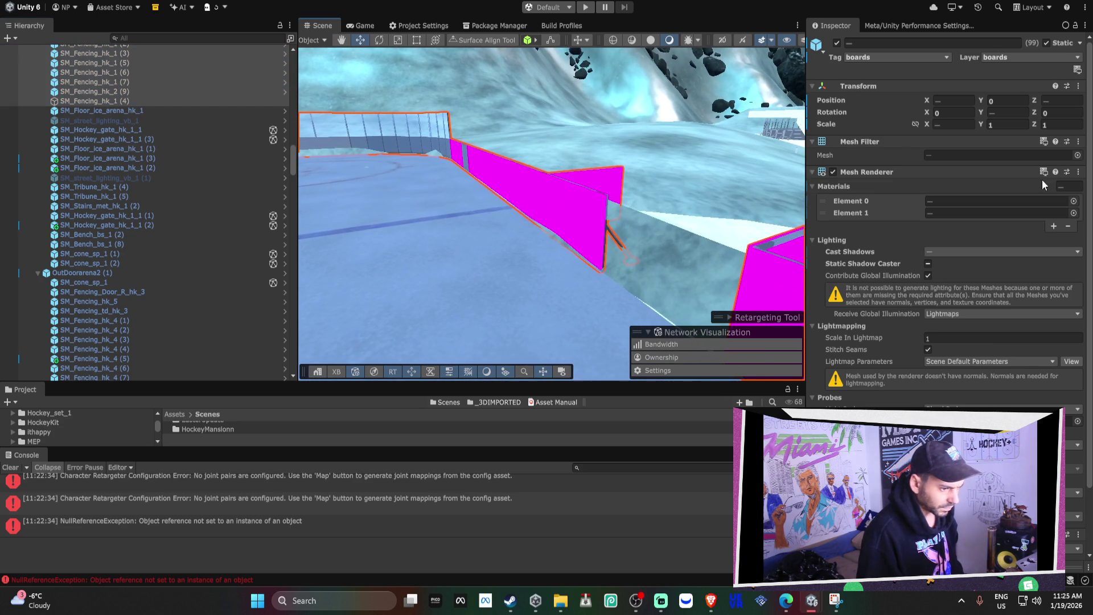
{"action": "left_click", "coordinate": [1054, 226]}
Near the HOCKEY+ board, pick a magenta panel, reselect the fence range, and add then remove a third slot.
{"action": "mouse_move", "coordinate": [477, 164]}
{"action": "left_mouse_down"}
{"action": "mouse_move", "coordinate": [692, 251]}
{"action": "mouse_move", "coordinate": [601, 218]}
{"action": "mouse_move", "coordinate": [536, 223]}
{"action": "mouse_move", "coordinate": [709, 222]}
{"action": "left_mouse_up"}
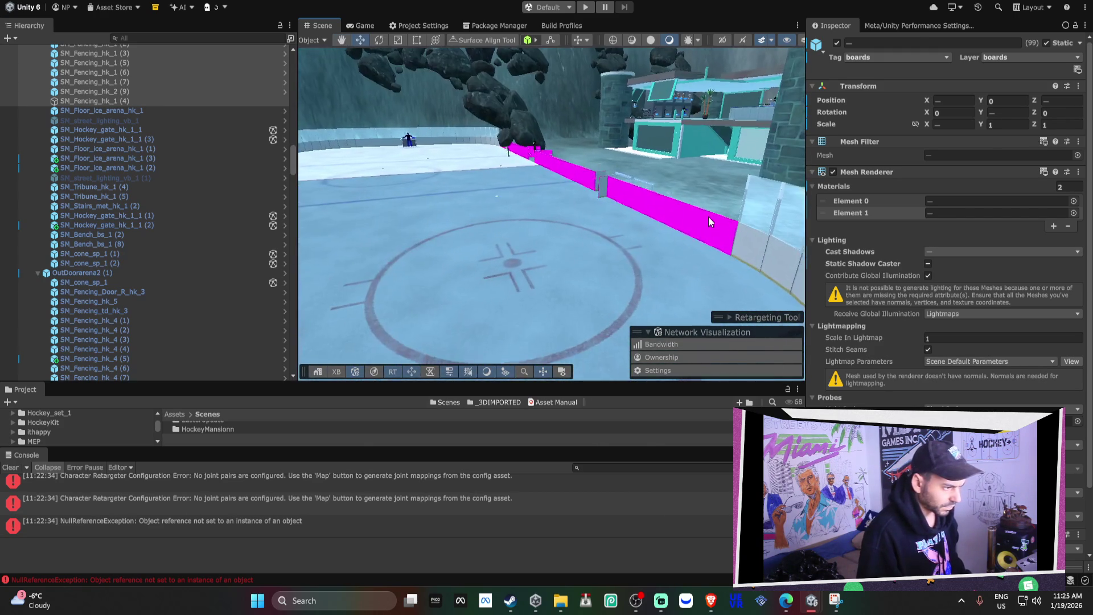
{"action": "left_click", "coordinate": [709, 219]}
{"action": "left_click", "coordinate": [706, 217]}
{"action": "scroll", "coordinate": [183, 327], "scroll_direction": "up", "scroll_amount": 10}
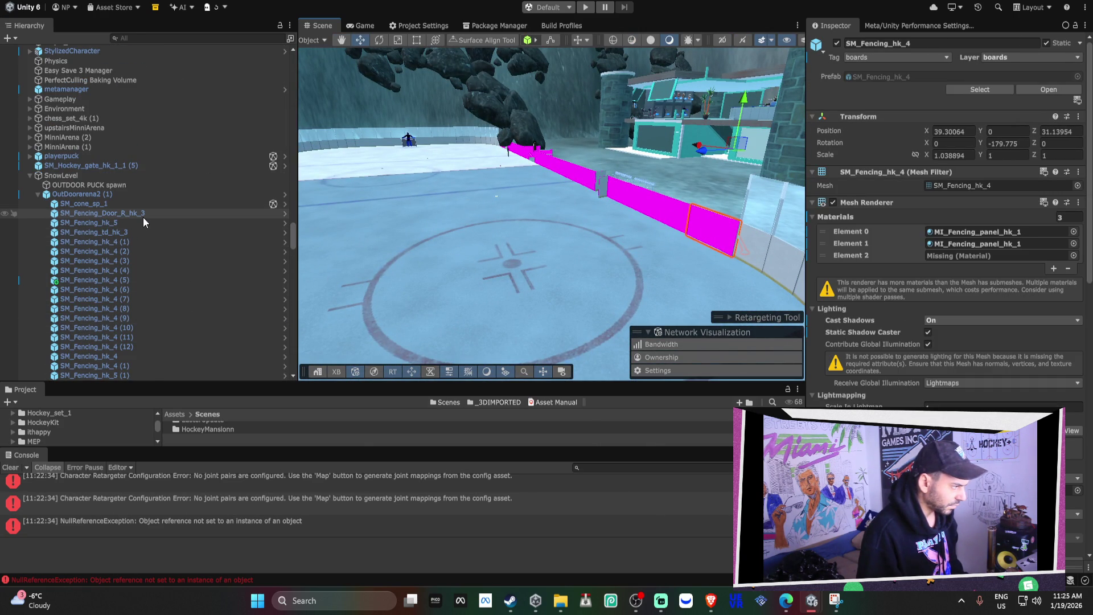
{"action": "left_click", "coordinate": [142, 215]}
{"action": "scroll", "coordinate": [145, 216], "scroll_direction": "down", "scroll_amount": 10}
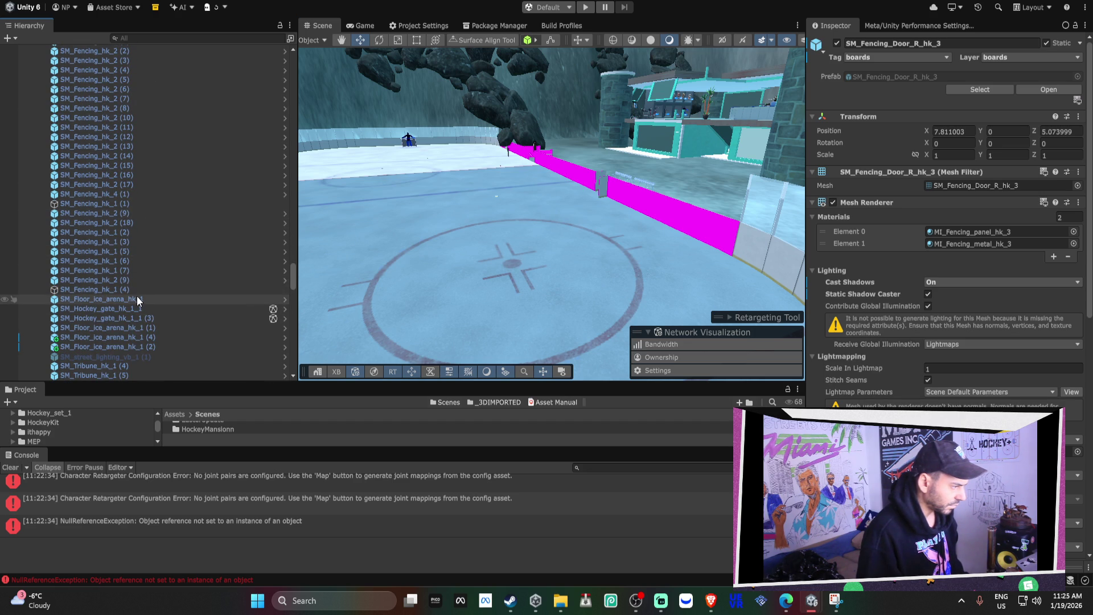
{"action": "left_click", "coordinate": [135, 289], "text": "shift"}
{"action": "left_click", "coordinate": [1055, 238]}
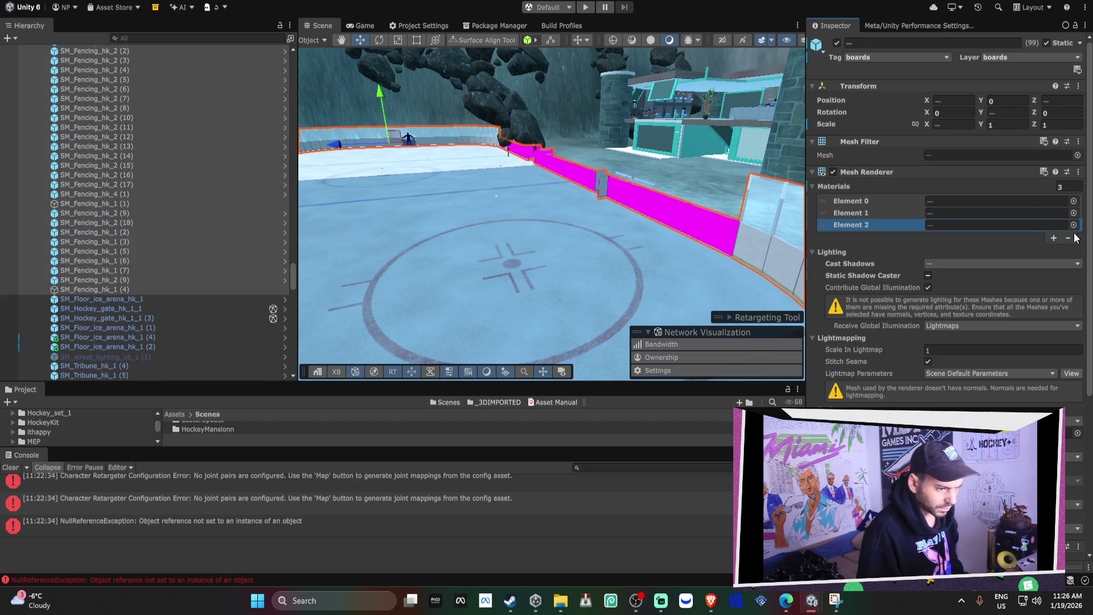
{"action": "left_click", "coordinate": [1068, 238]}
Fly toward the arena wall, then switch to the other Unity editor and fly toward the air-hockey table.
{"action": "mouse_move", "coordinate": [736, 211]}
{"action": "left_mouse_down"}
{"action": "mouse_move", "coordinate": [524, 208]}
{"action": "mouse_move", "coordinate": [716, 179]}
{"action": "mouse_move", "coordinate": [724, 187]}
{"action": "mouse_move", "coordinate": [632, 209]}
{"action": "mouse_move", "coordinate": [306, 185]}
{"action": "mouse_move", "coordinate": [587, 207]}
{"action": "mouse_move", "coordinate": [589, 240]}
{"action": "mouse_move", "coordinate": [475, 211]}
{"action": "mouse_move", "coordinate": [490, 205]}
{"action": "left_mouse_up"}
{"action": "mouse_move", "coordinate": [814, 602]}
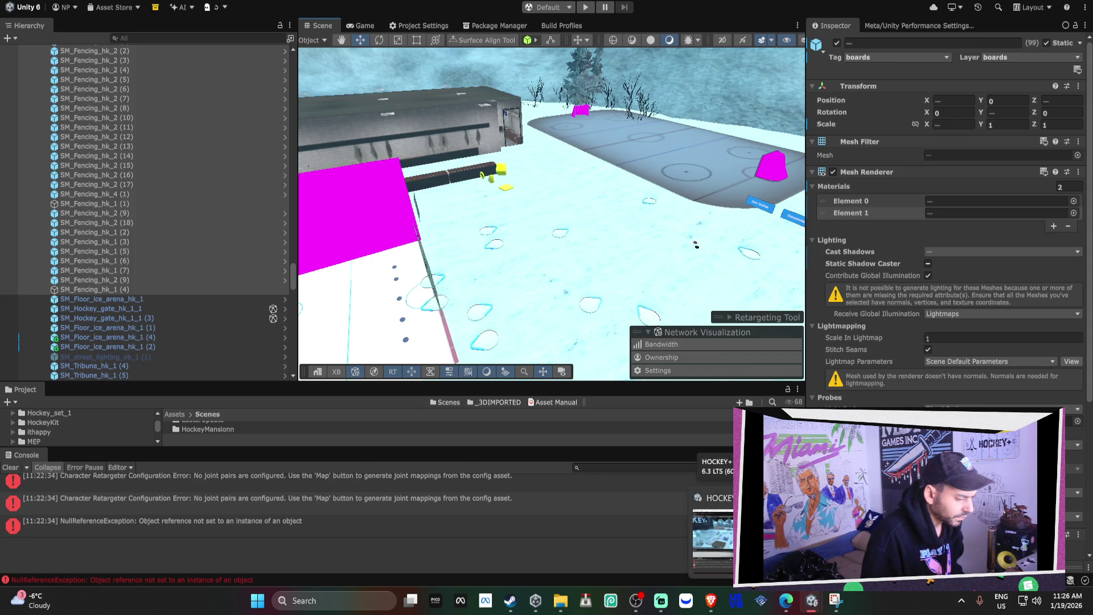
{"action": "left_click", "coordinate": [712, 530]}
{"action": "left_click_drag", "start_coordinate": [413, 213], "coordinate": [350, 203]}
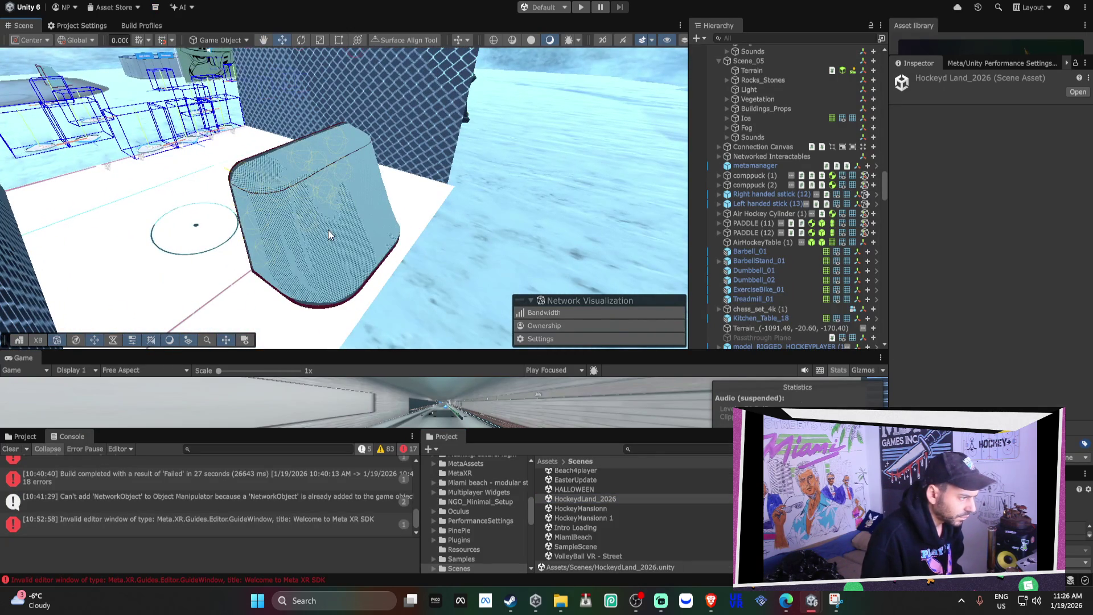
Inspect the chain-link fence Plane (1)'s Fencing_Chain_Link URP material, then return to the original project window.
{"action": "left_click", "coordinate": [421, 114]}
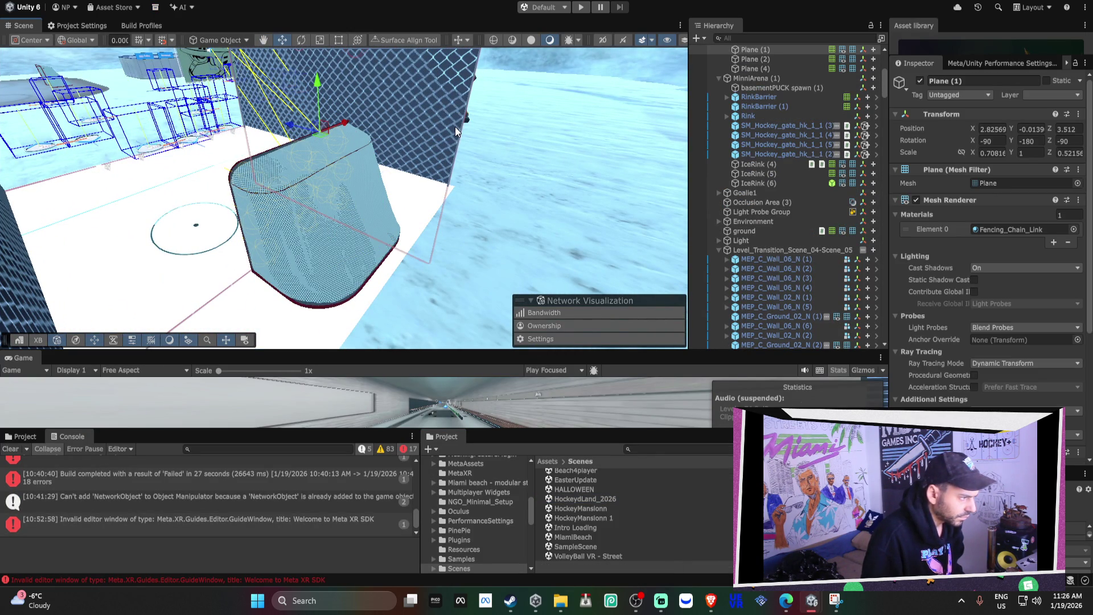
{"action": "left_click", "coordinate": [993, 229]}
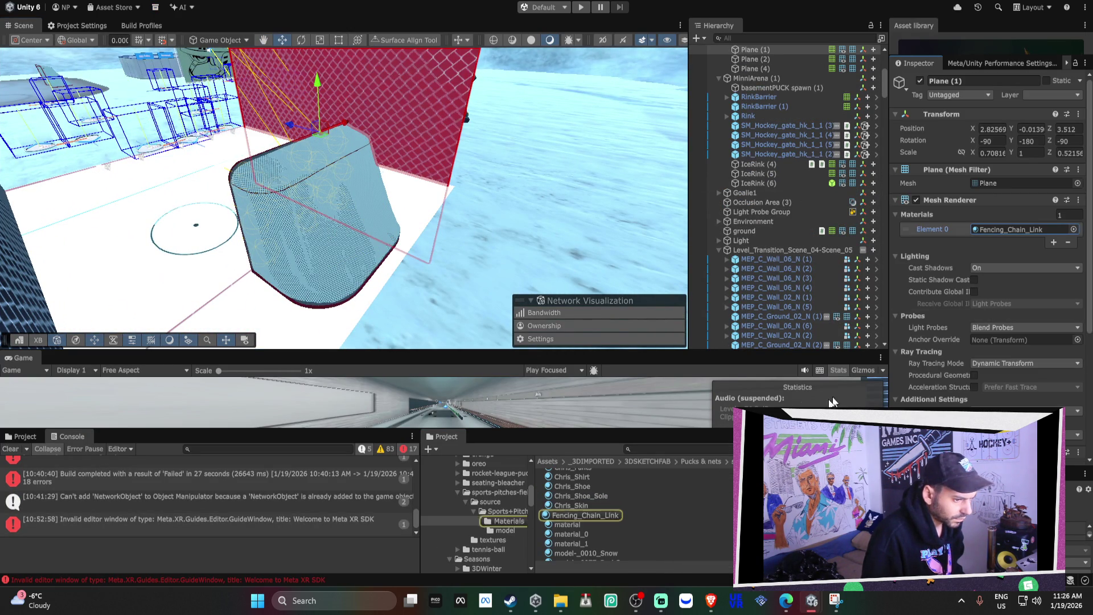
{"action": "left_click", "coordinate": [598, 514]}
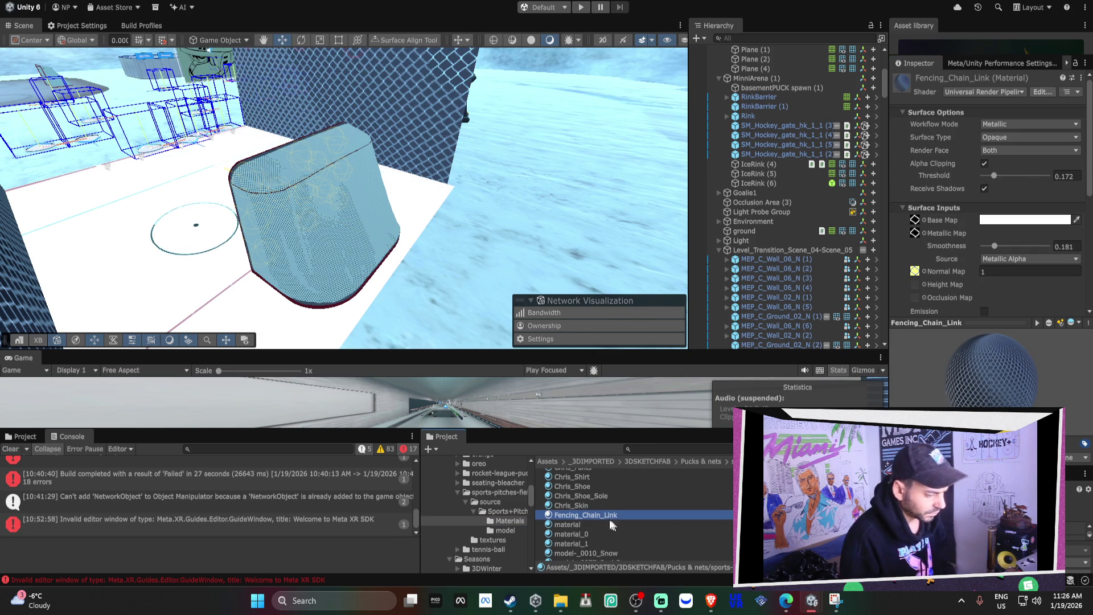
{"action": "left_click", "coordinate": [562, 515]}
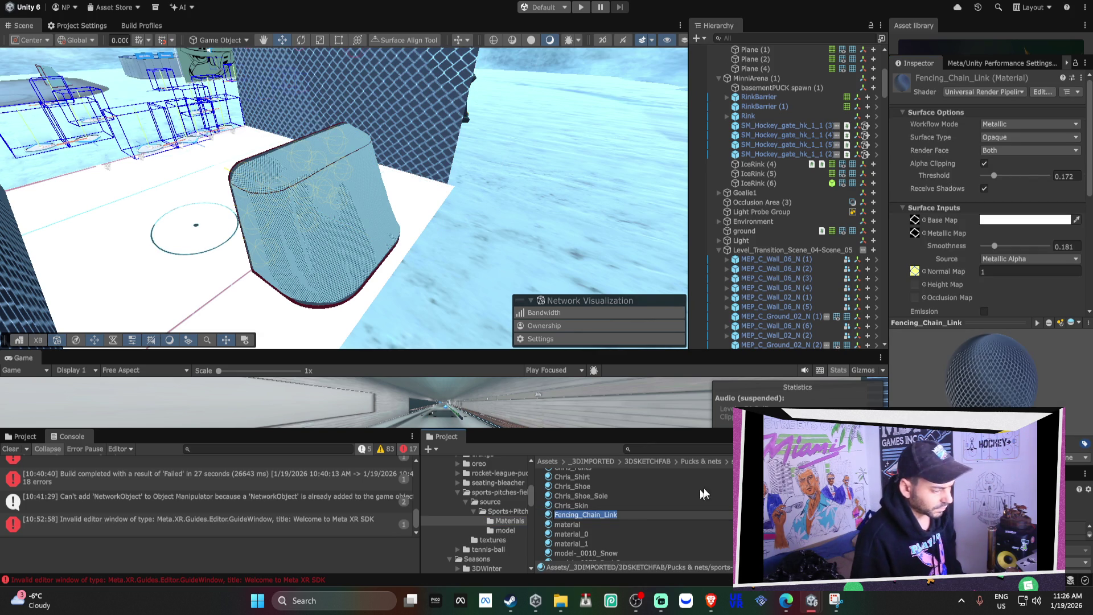
{"action": "left_click", "coordinate": [836, 601]}
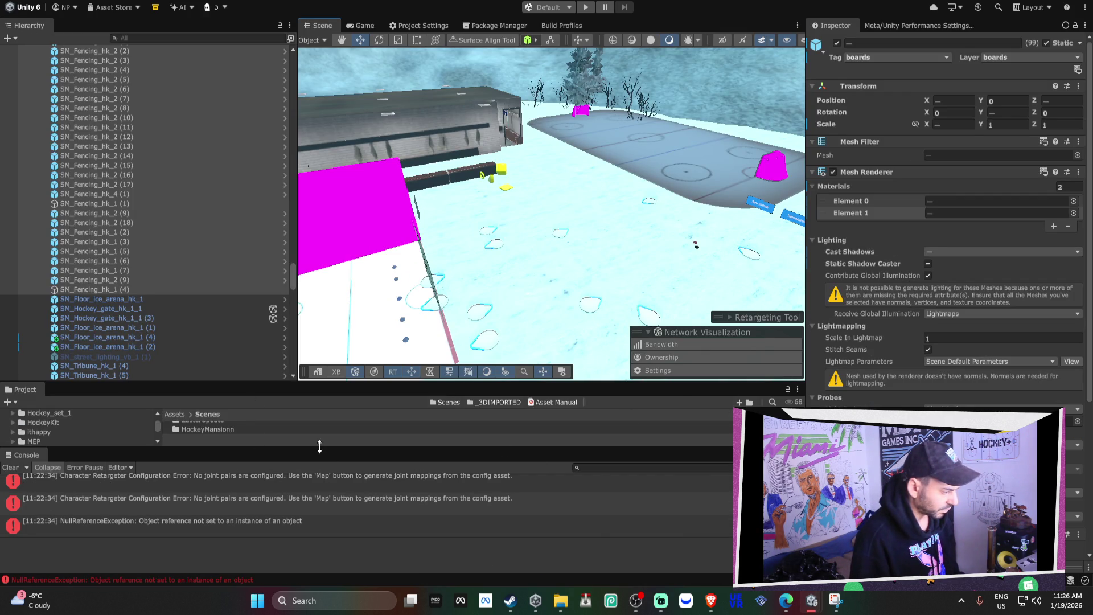
Enlarge the Project panel, find and select Fencing_Chain_Link, then clear the search to show its folder.
{"action": "left_click_drag", "start_coordinate": [325, 450], "coordinate": [323, 544]}
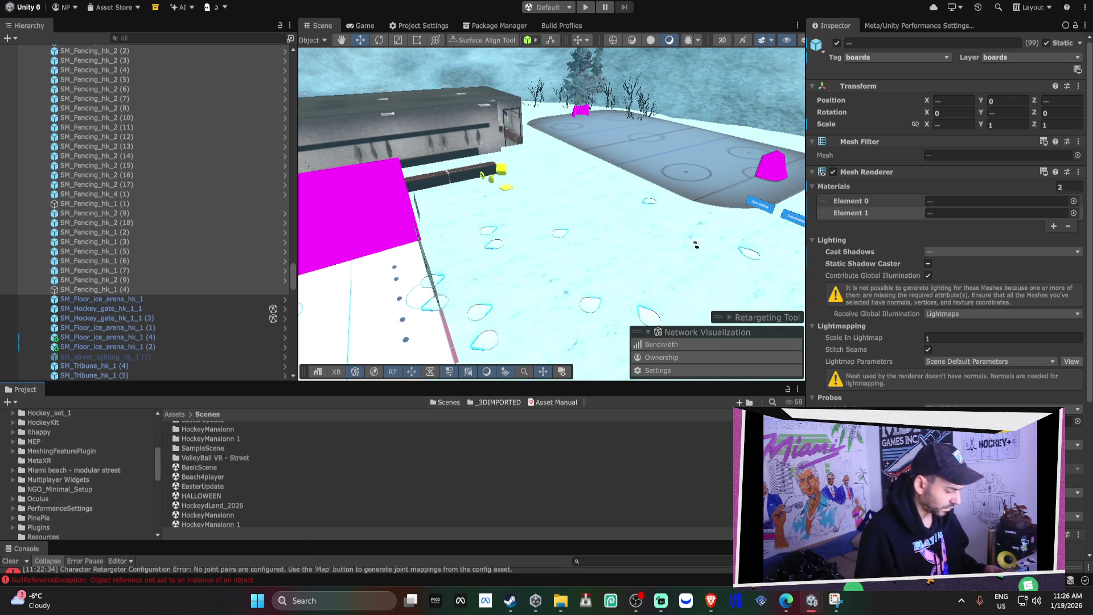
{"action": "left_click", "coordinate": [773, 402]}
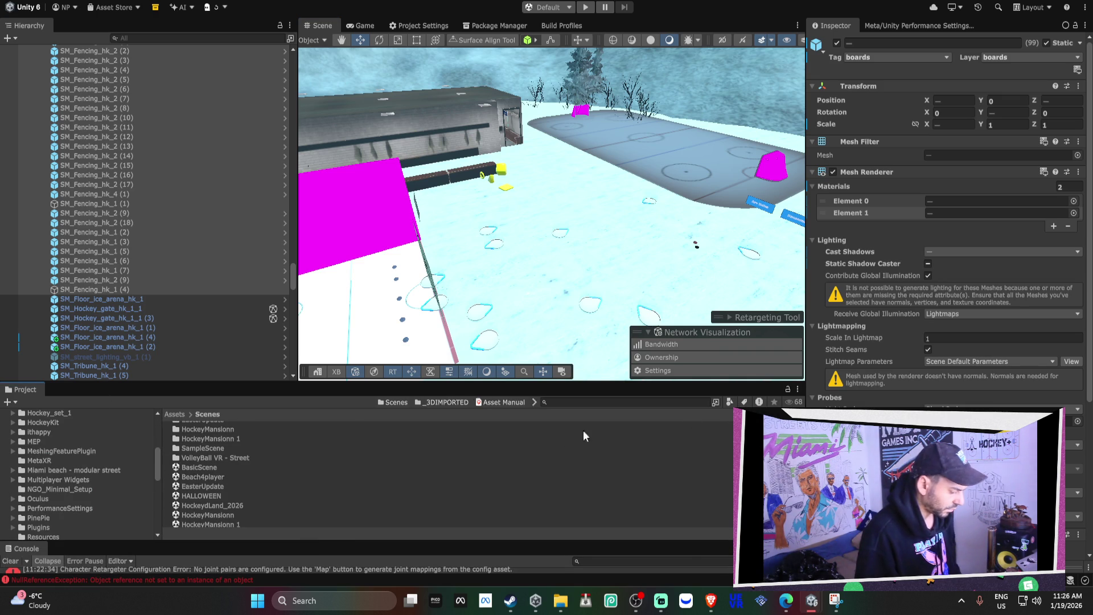
{"action": "left_click", "coordinate": [634, 402]}
{"action": "type", "text": "Fencing_Chain_Link"}
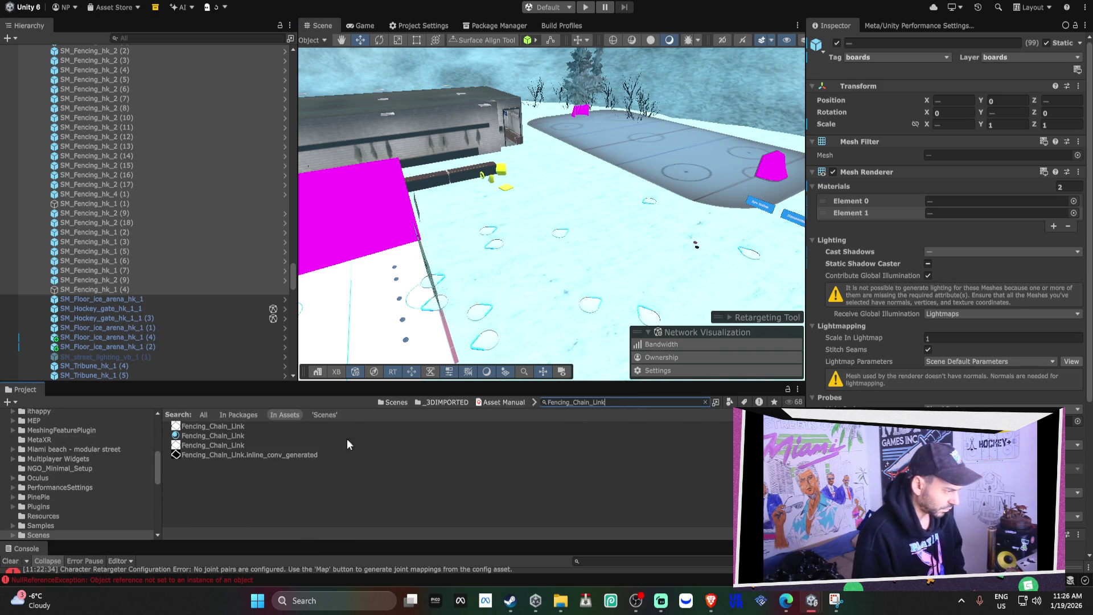
{"action": "left_click", "coordinate": [278, 434]}
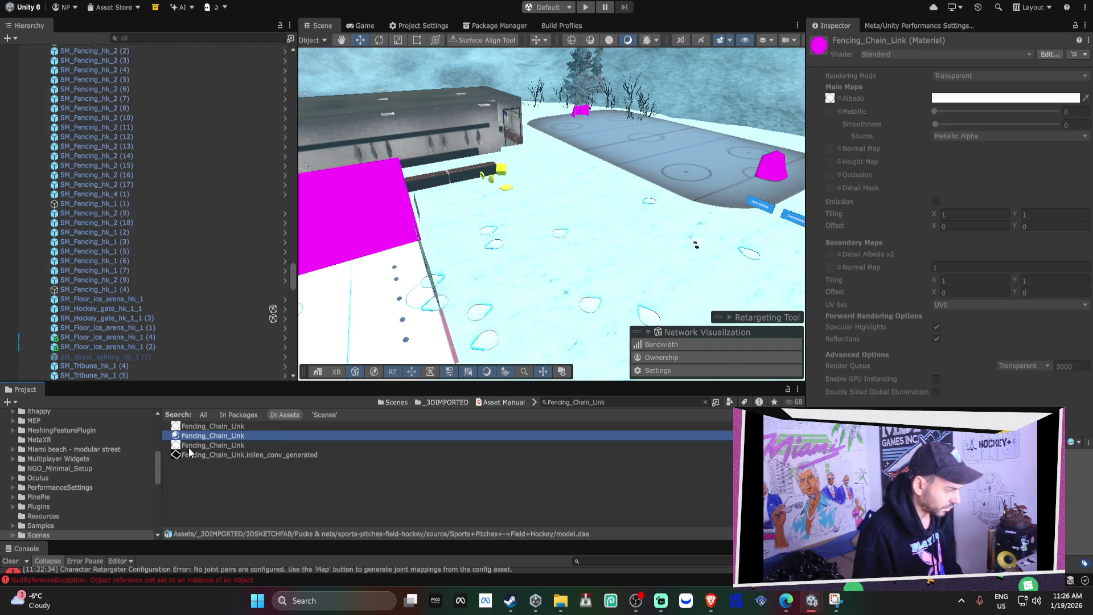
{"action": "left_click", "coordinate": [705, 402]}
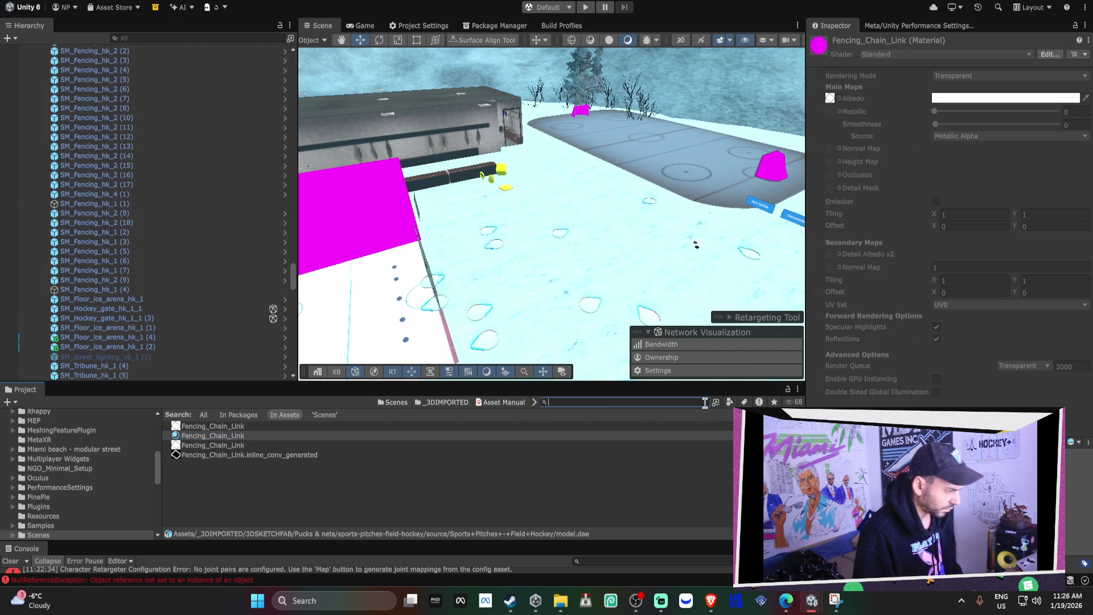
{"action": "scroll", "coordinate": [252, 469], "scroll_direction": "up", "scroll_amount": 3}
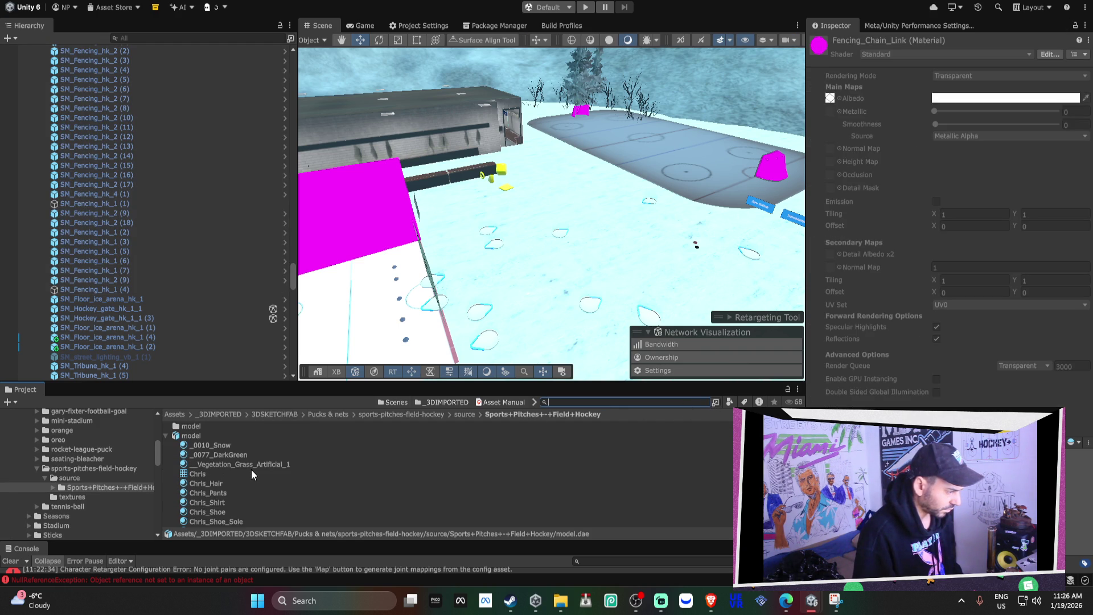
Extract the field-hockey model's embedded materials into its source folder.
{"action": "left_click", "coordinate": [214, 435]}
{"action": "left_click", "coordinate": [992, 131]}
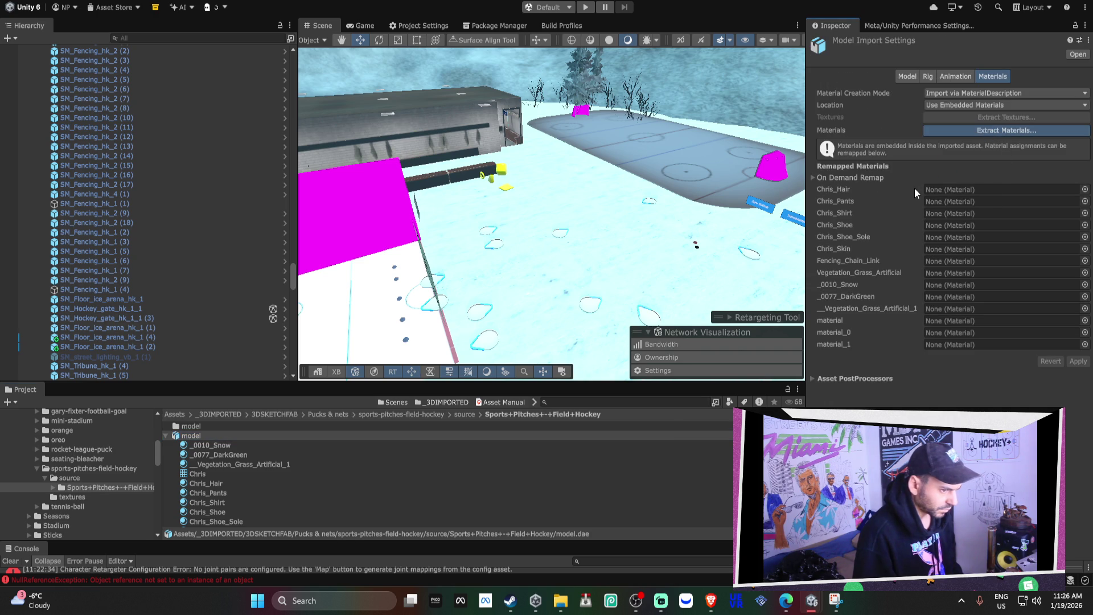
{"action": "left_click", "coordinate": [565, 424]}
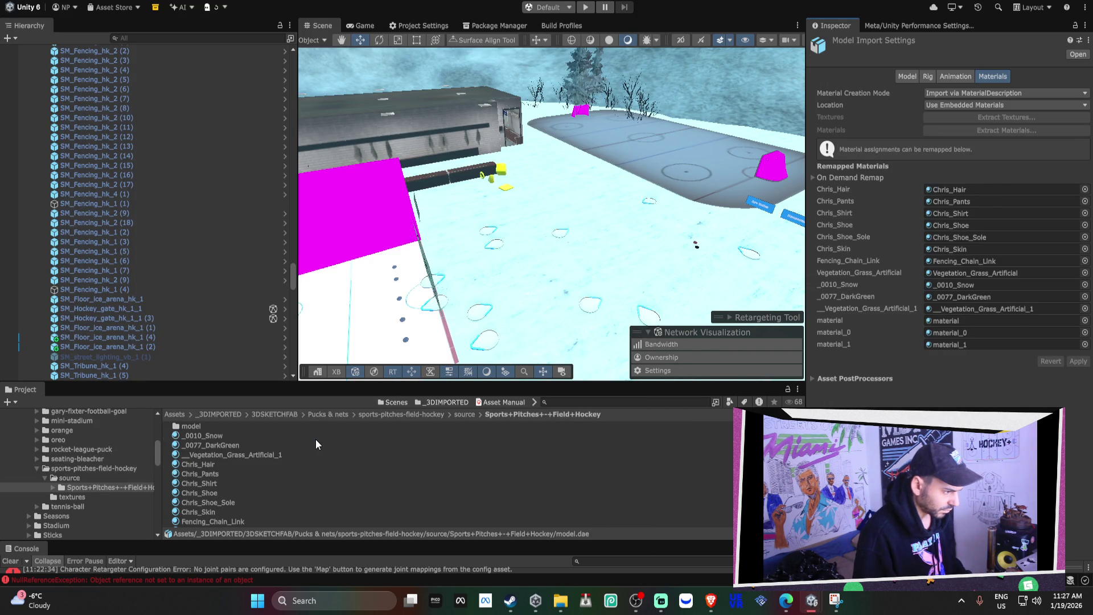
Select the extracted Fencing_Chain_Link material in the source folder.
{"action": "scroll", "coordinate": [229, 493], "scroll_direction": "down", "scroll_amount": 3}
{"action": "scroll", "coordinate": [229, 493], "scroll_direction": "down", "scroll_amount": 2}
{"action": "left_click", "coordinate": [228, 491]}
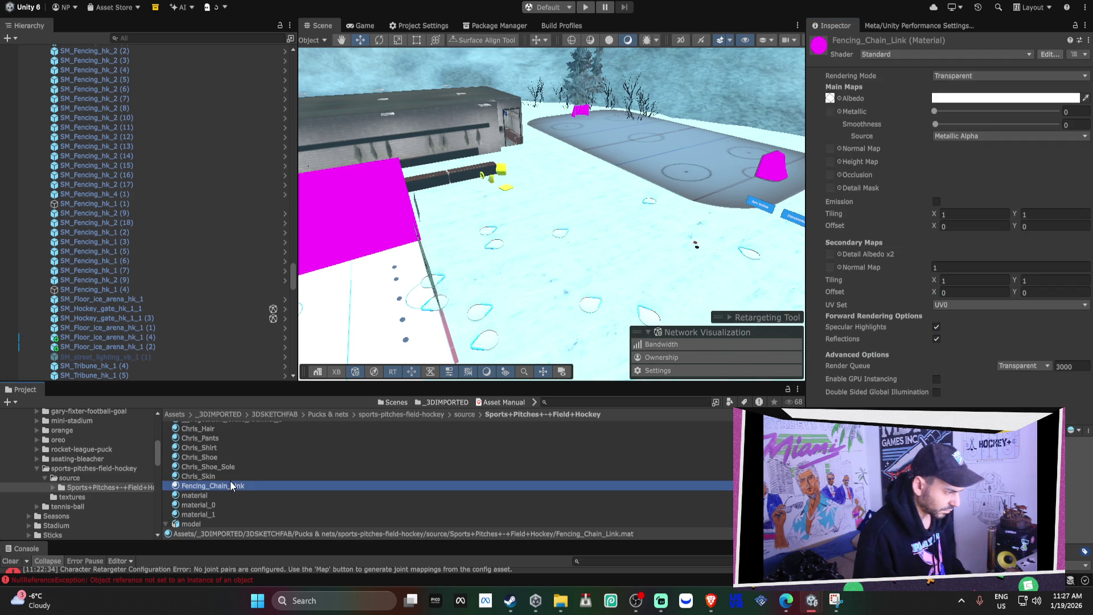
{"action": "left_click", "coordinate": [248, 474]}
{"action": "key", "text": "Down"}
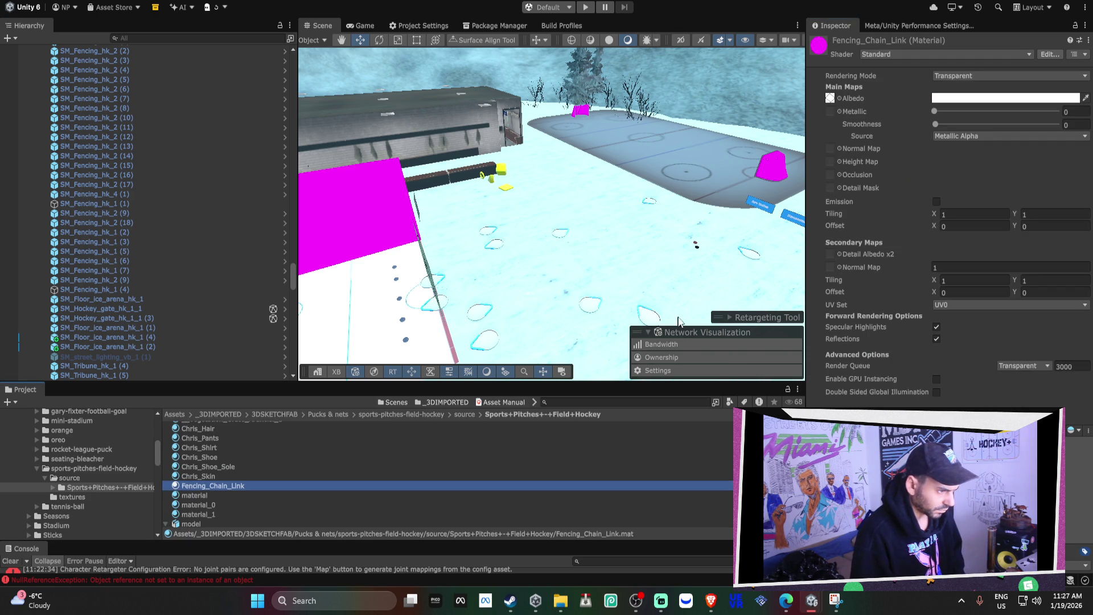
{"action": "scroll", "coordinate": [215, 513], "scroll_direction": "down", "scroll_amount": 1}
Select all thirteen extracted materials, through material_1.
{"action": "left_click", "coordinate": [210, 478]}
{"action": "scroll", "coordinate": [210, 477], "scroll_direction": "up", "scroll_amount": 2}
{"action": "left_click", "coordinate": [215, 437], "text": "shift"}
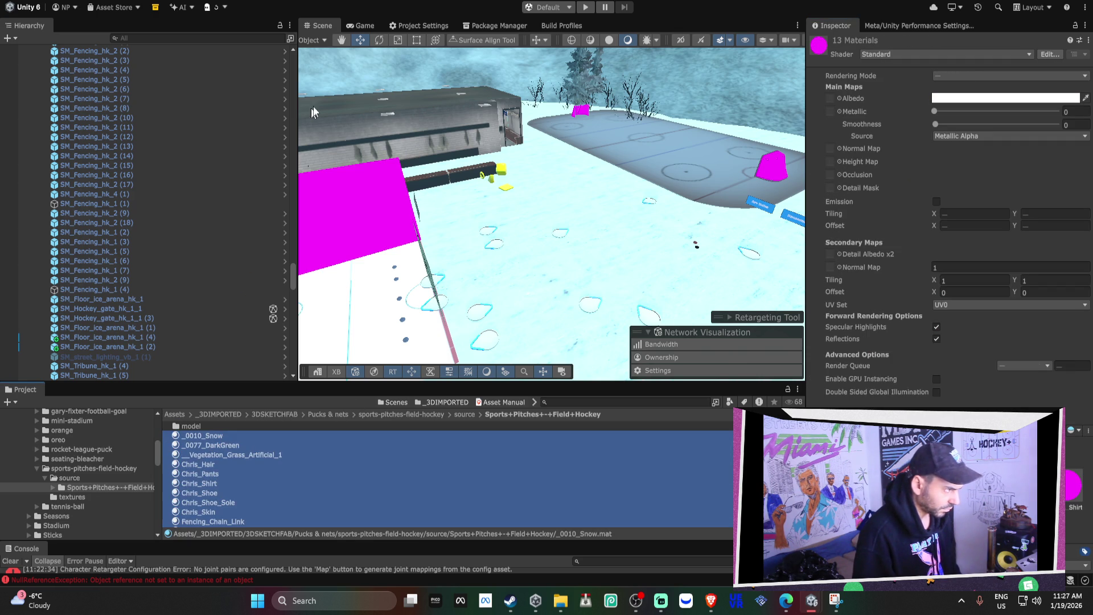
In the Render Pipeline Converter, enable Material Upgrade, initialize, save the scene, and convert the 120 materials.
{"action": "right_click", "coordinate": [340, 171]}
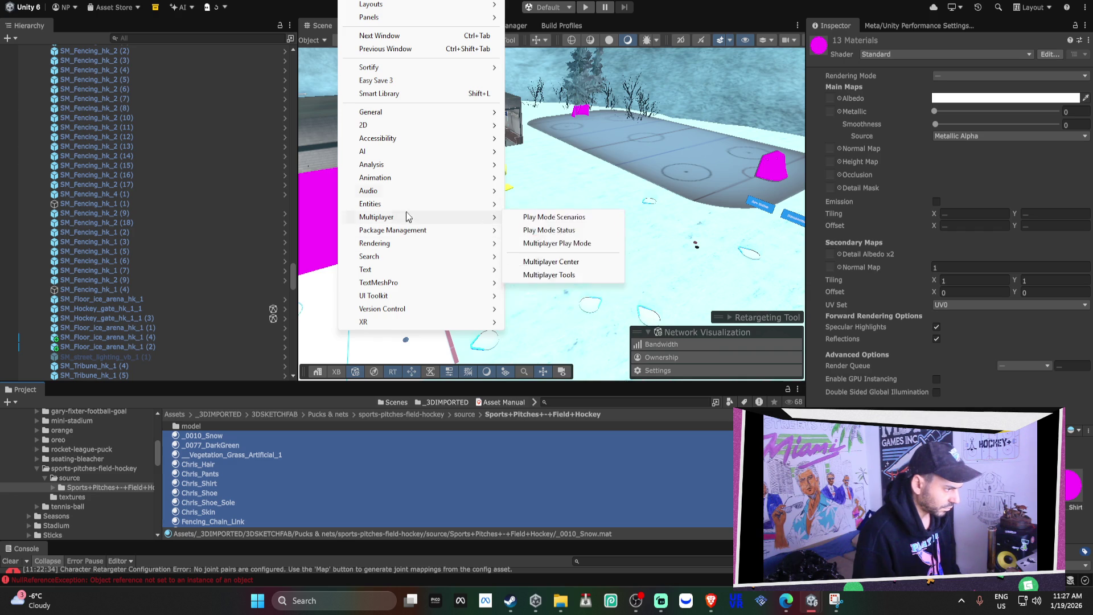
{"action": "mouse_move", "coordinate": [387, 259]}
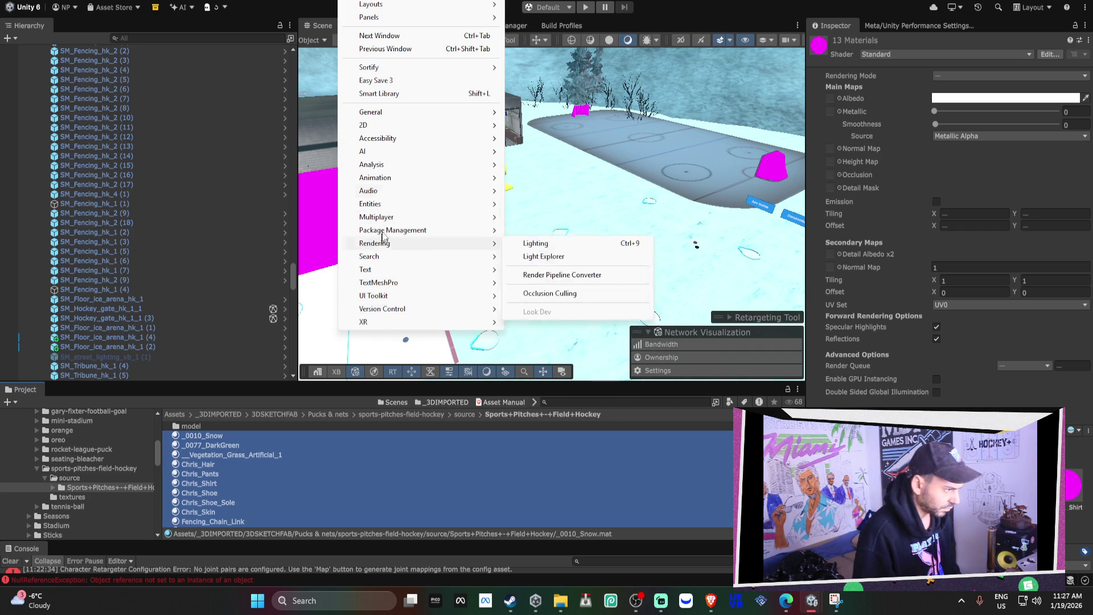
{"action": "left_click", "coordinate": [562, 275]}
{"action": "left_click", "coordinate": [49, 190]}
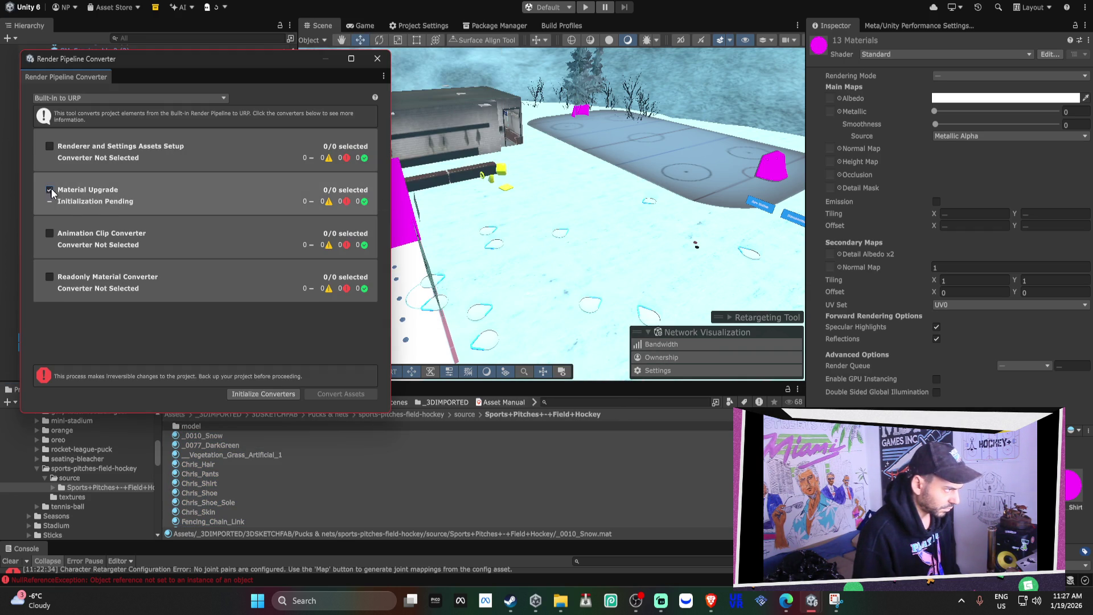
{"action": "left_click", "coordinate": [263, 394]}
{"action": "left_click", "coordinate": [534, 307]}
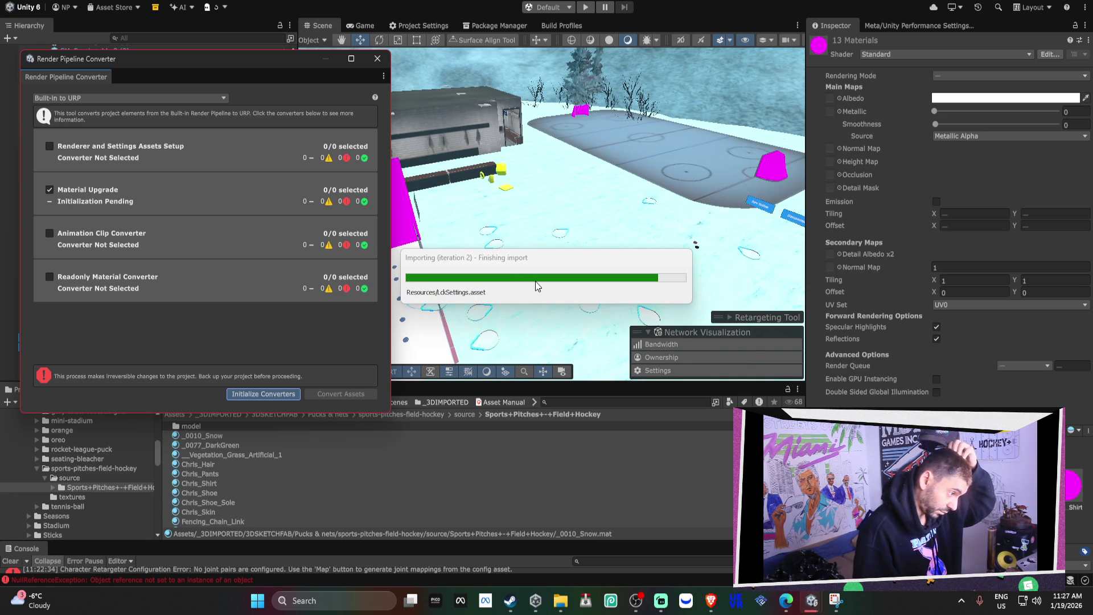
{"action": "left_click", "coordinate": [351, 396]}
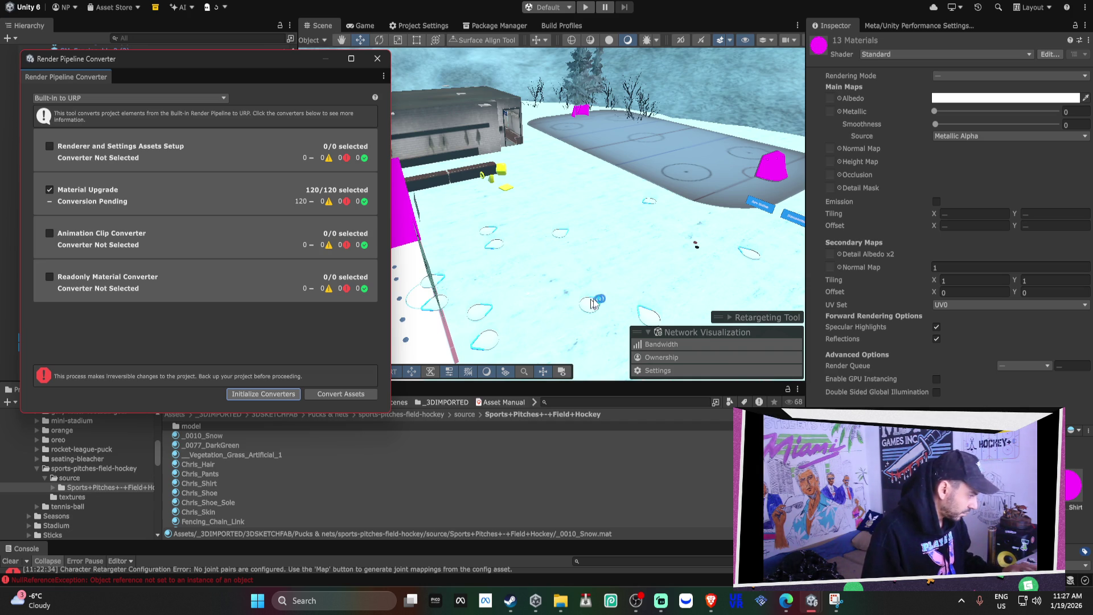
{"action": "left_click", "coordinate": [328, 394]}
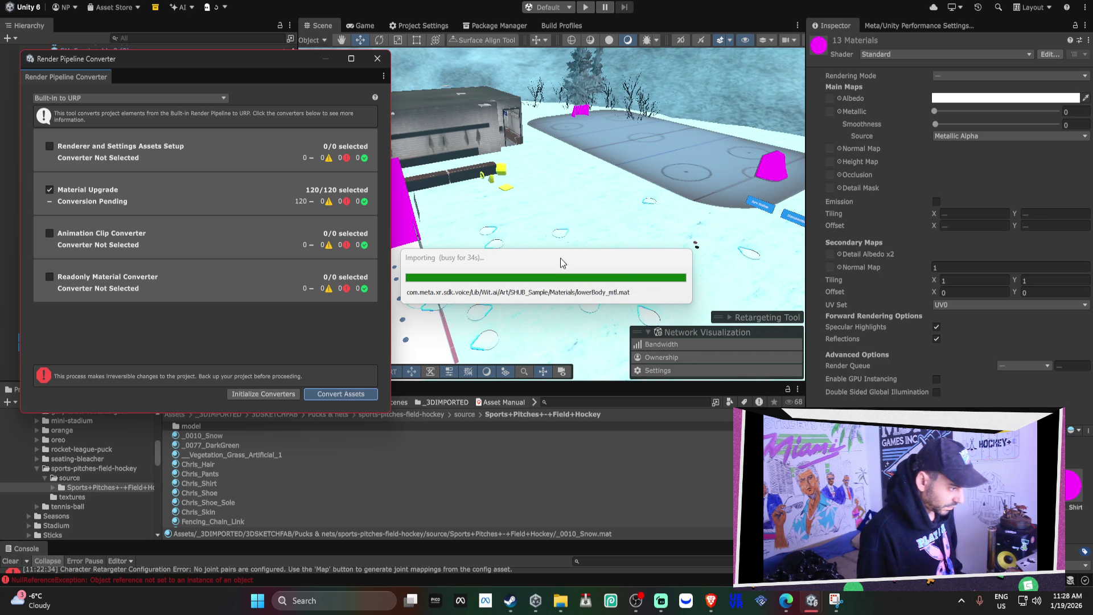
Switch to the other Unity project window, showing Fencing_Chain_Link on the URP shader.
{"action": "mouse_move", "coordinate": [811, 600]}
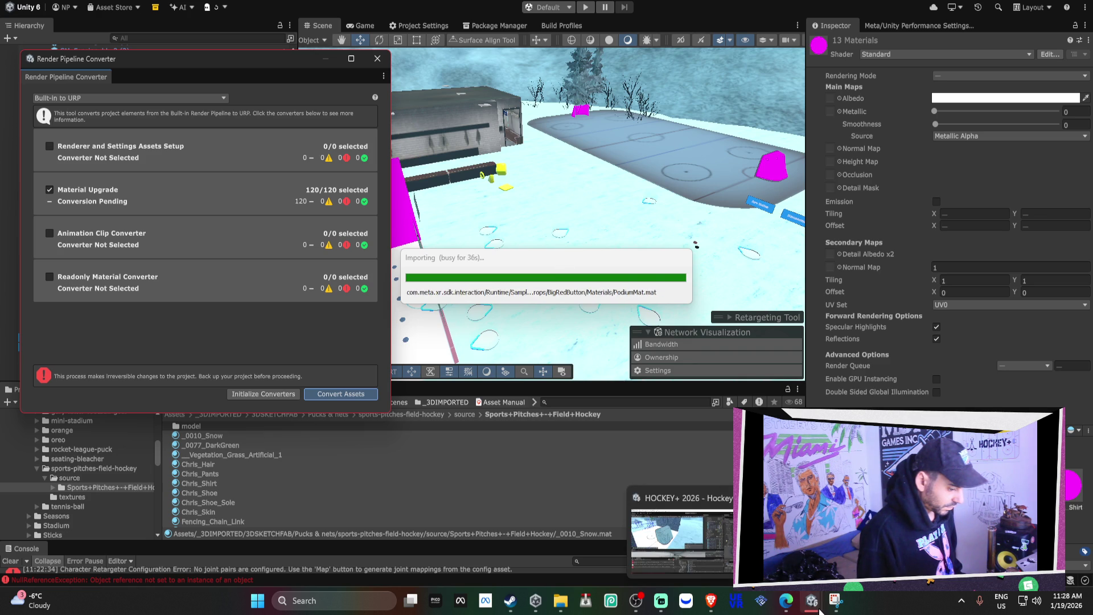
{"action": "mouse_move", "coordinate": [660, 549]}
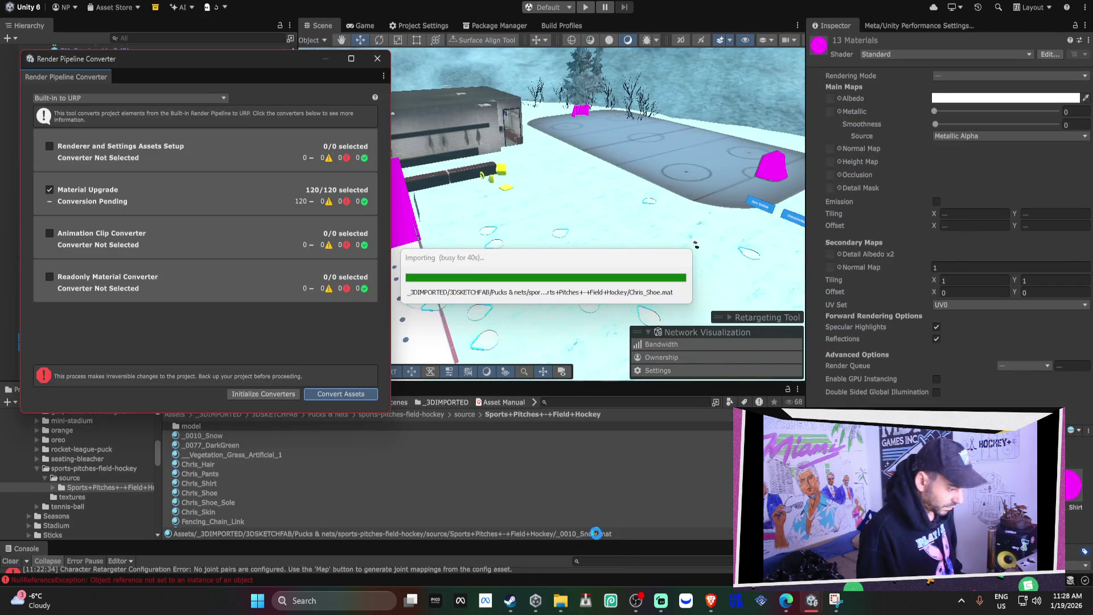
{"action": "left_click", "coordinate": [681, 535]}
{"action": "left_click", "coordinate": [579, 516]}
{"action": "right_click", "coordinate": [580, 519]}
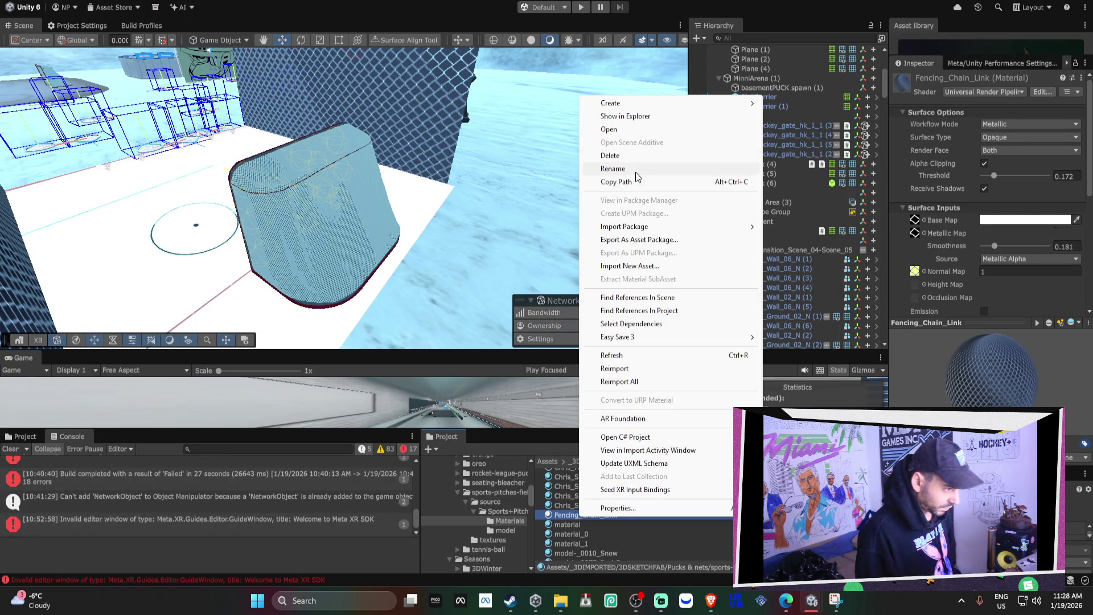
{"action": "left_click", "coordinate": [617, 118]}
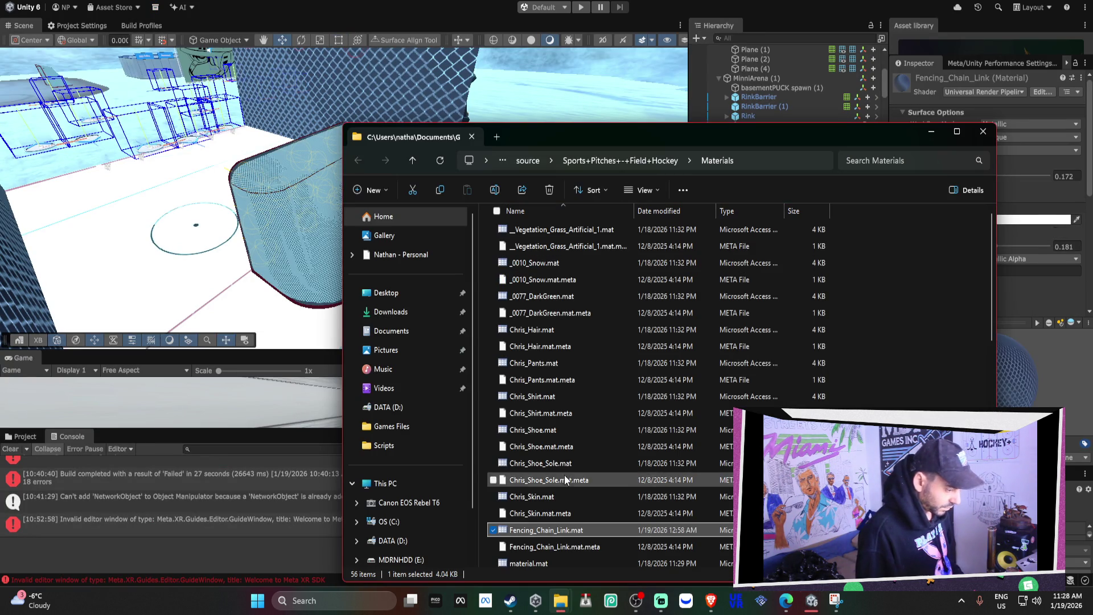
{"action": "left_click", "coordinate": [932, 132]}
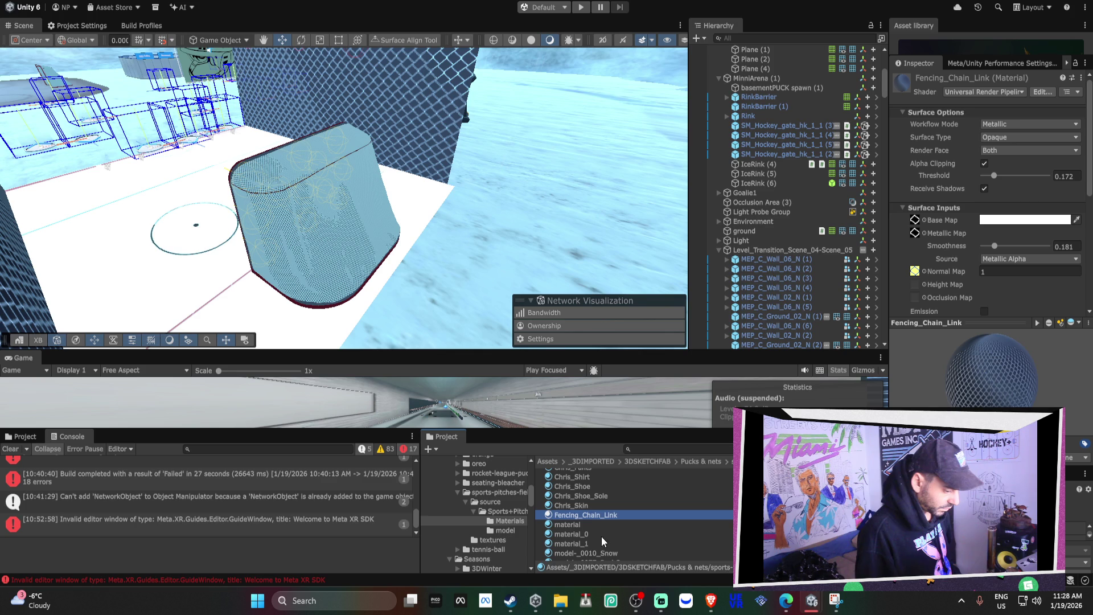
{"action": "right_click", "coordinate": [588, 518]}
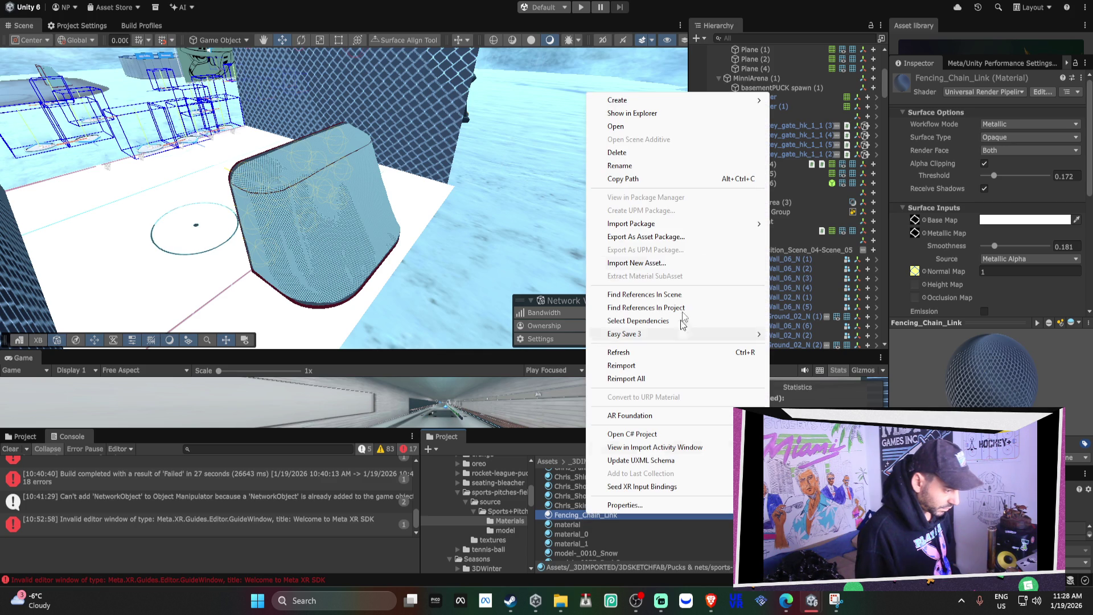
{"action": "left_click", "coordinate": [645, 112]}
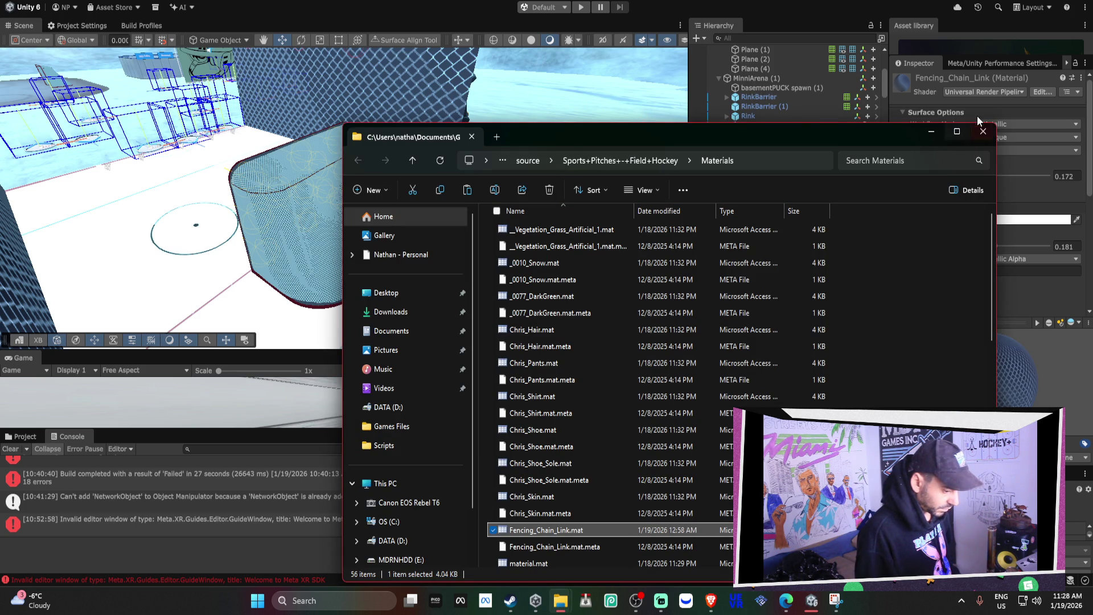
{"action": "left_click", "coordinate": [931, 133]}
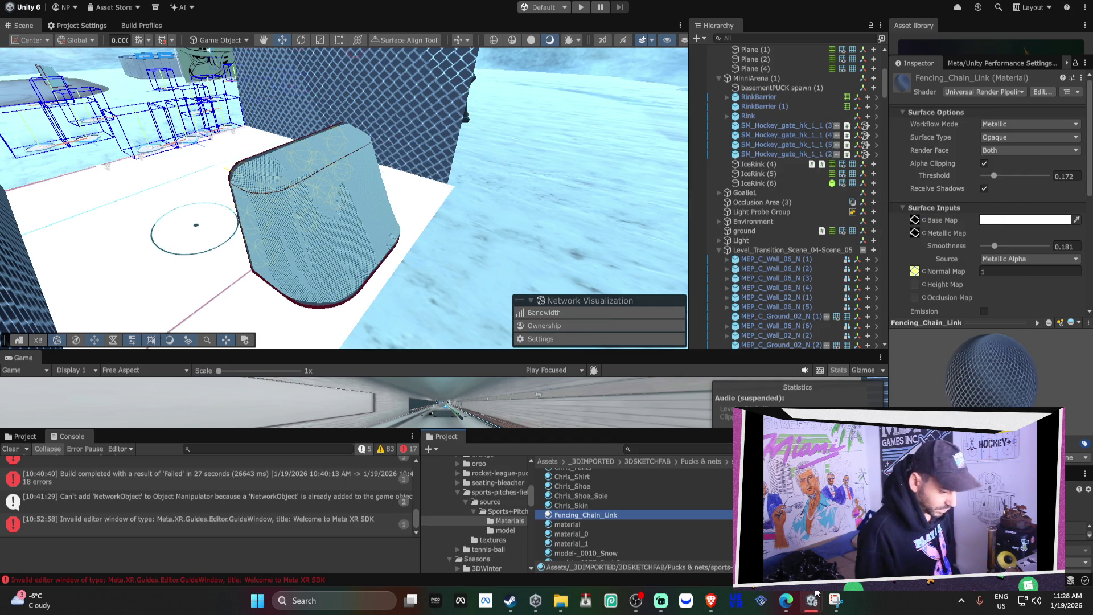
{"action": "mouse_move", "coordinate": [811, 600]}
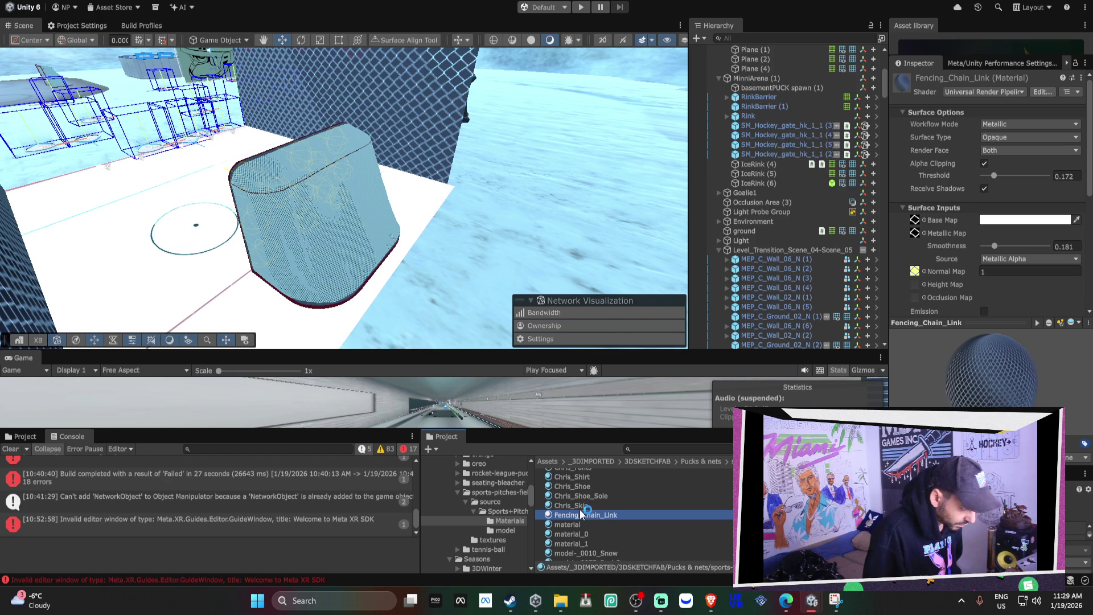
Orbit to the hockey net, select it, and expand it to list its spawn points.
{"action": "left_click", "coordinate": [324, 213], "text": "alt"}
{"action": "mouse_move", "coordinate": [324, 212]}
{"action": "left_mouse_down"}
{"action": "mouse_move", "coordinate": [456, 214]}
{"action": "mouse_move", "coordinate": [581, 143]}
{"action": "left_mouse_up"}
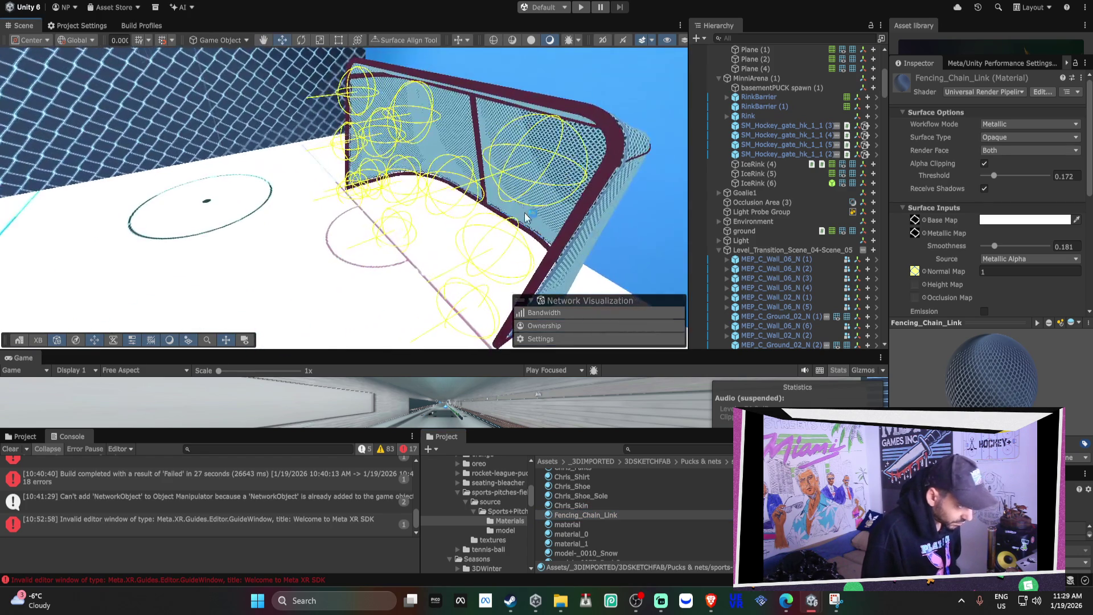
{"action": "left_click", "coordinate": [594, 118]}
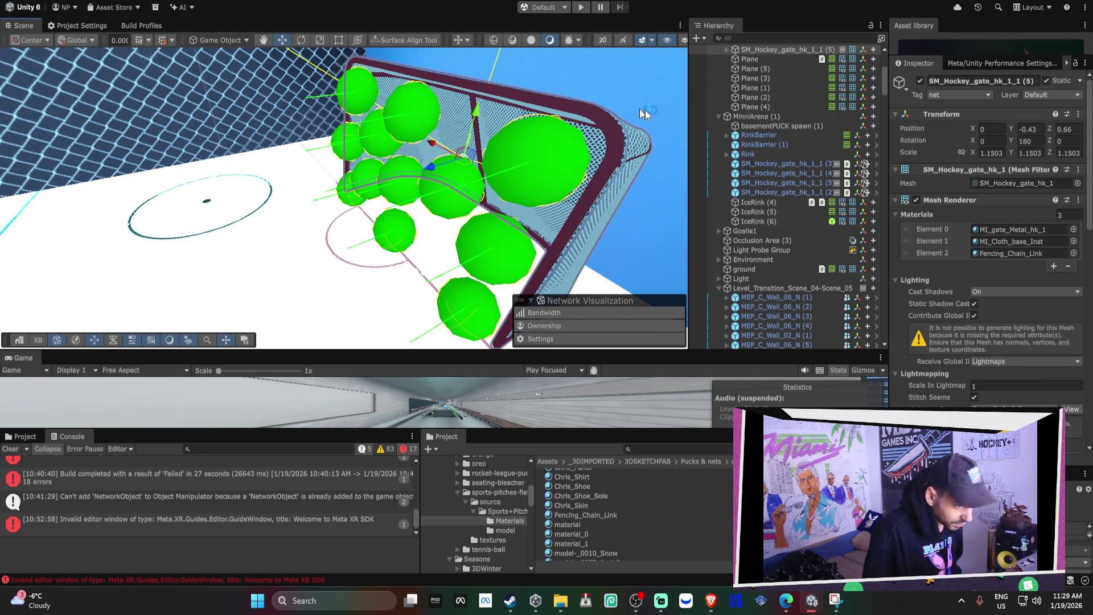
{"action": "scroll", "coordinate": [941, 261], "scroll_direction": "down", "scroll_amount": 15}
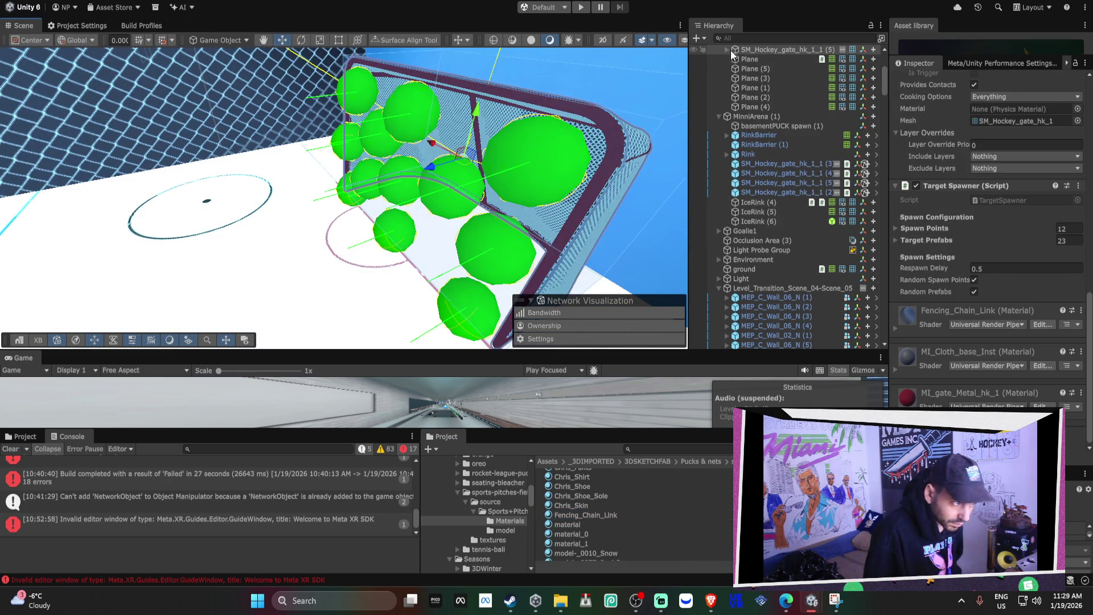
{"action": "left_click", "coordinate": [726, 49]}
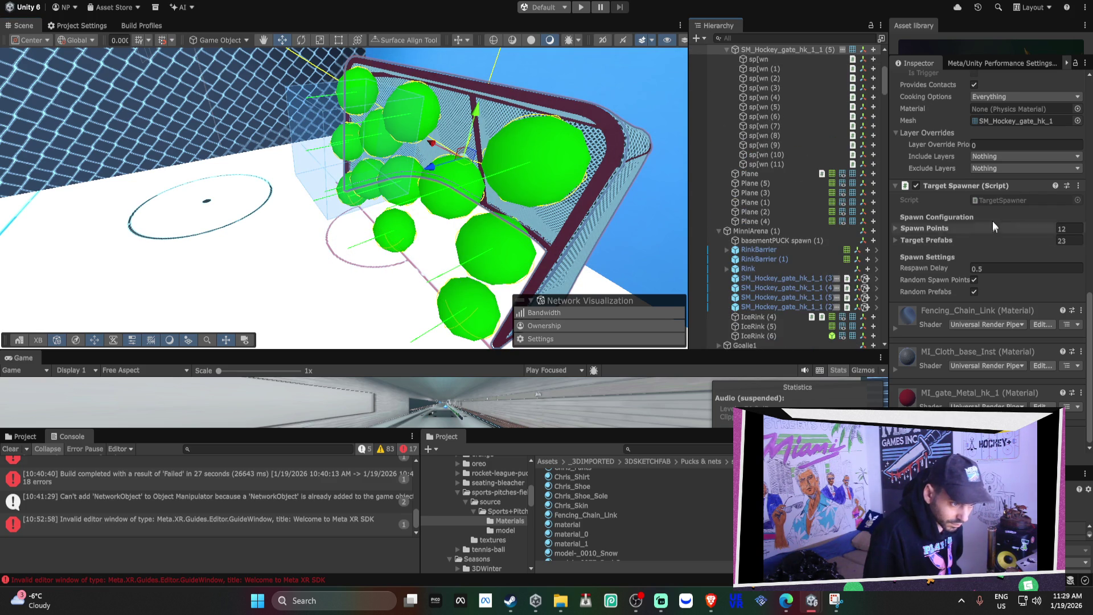
Locate the Target Spawner script in Assets/Scripts and select all scripts there.
{"action": "left_click", "coordinate": [995, 199]}
{"action": "left_click", "coordinate": [585, 516]}
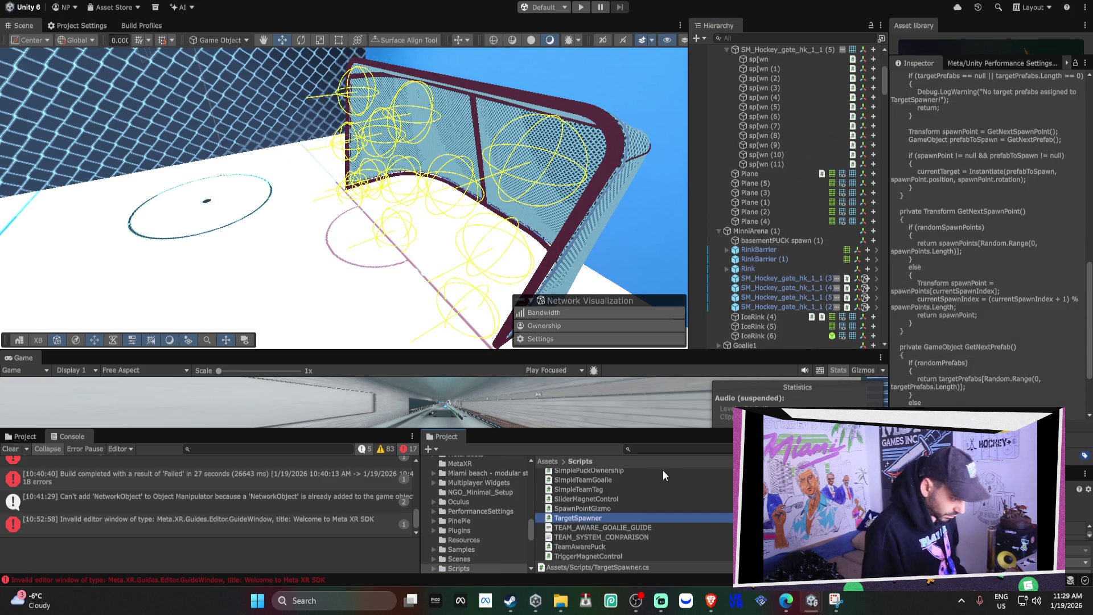
{"action": "left_click", "coordinate": [611, 507], "text": "ctrl"}
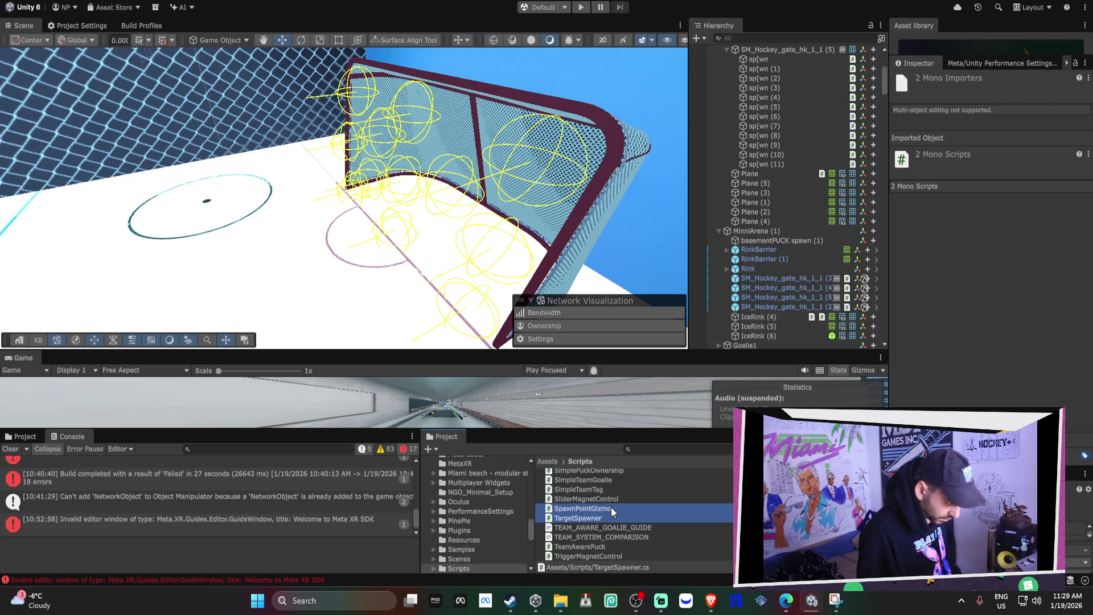
{"action": "key", "text": "ctrl+a"}
{"action": "right_click", "coordinate": [613, 505]}
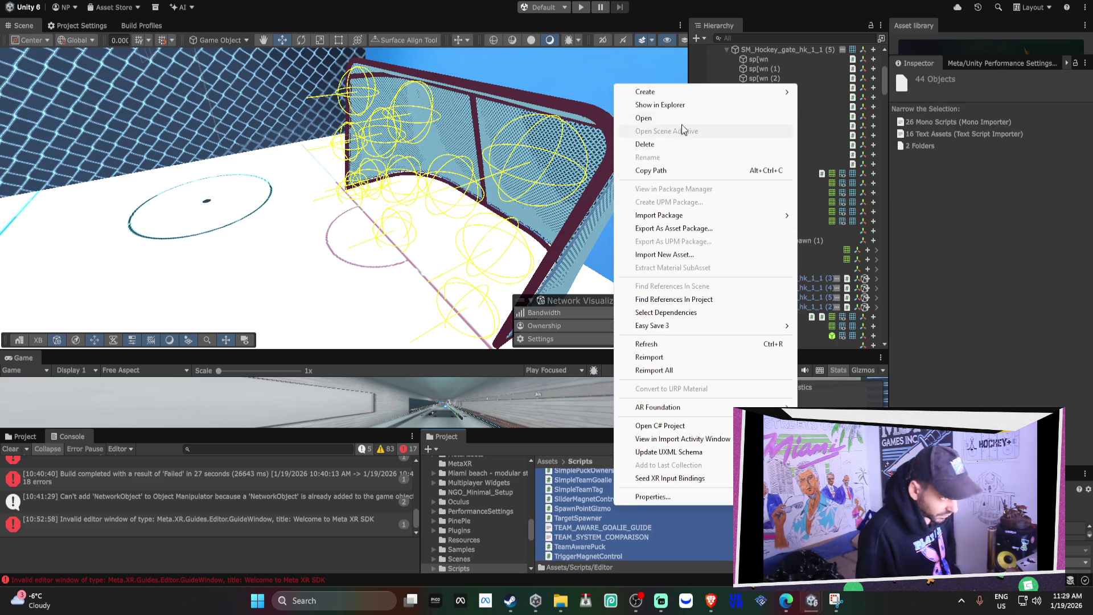
Reveal the Scripts folder in File Explorer and deselect the SceneTransition and Editor folders.
{"action": "left_click", "coordinate": [676, 104]}
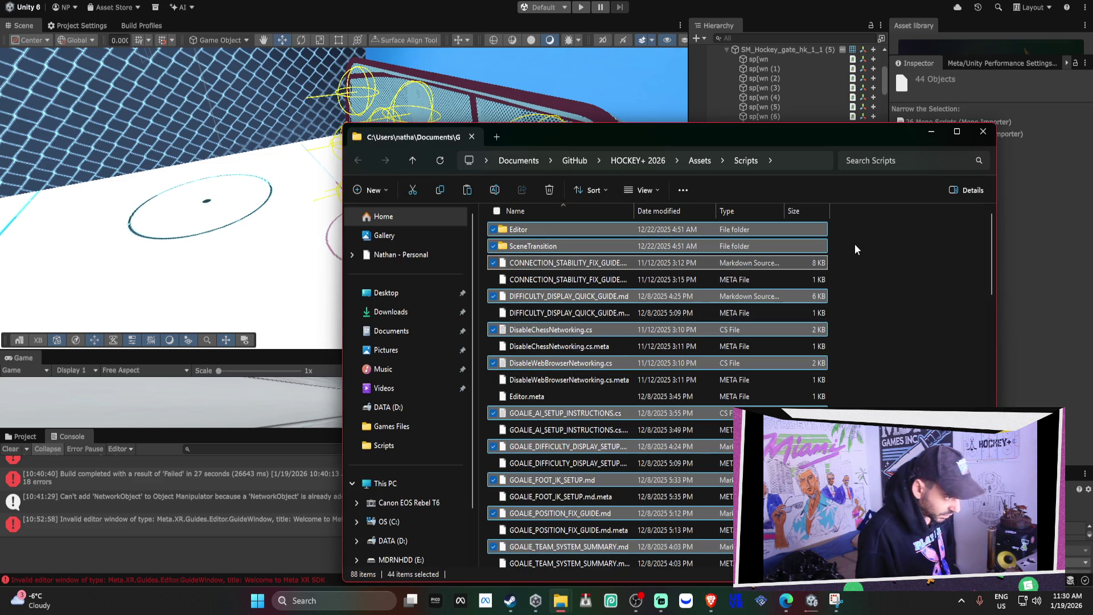
{"action": "left_click", "coordinate": [563, 246], "text": "ctrl"}
{"action": "left_click", "coordinate": [563, 229], "text": "ctrl"}
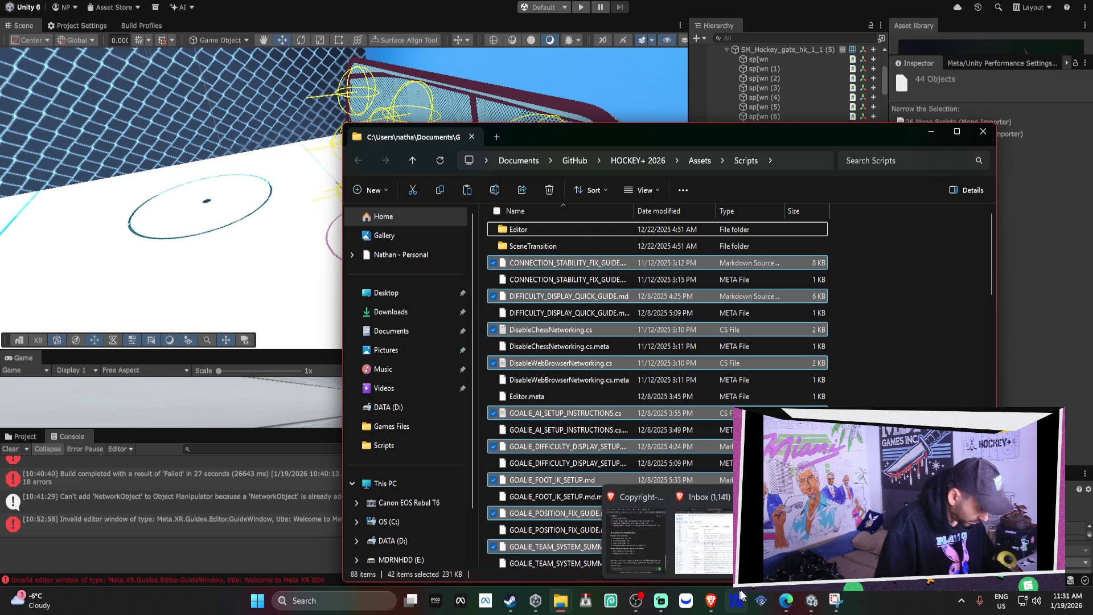
Wait for the converter to finish upgrading all 120 materials to URP.
{"action": "mouse_move", "coordinate": [811, 601]}
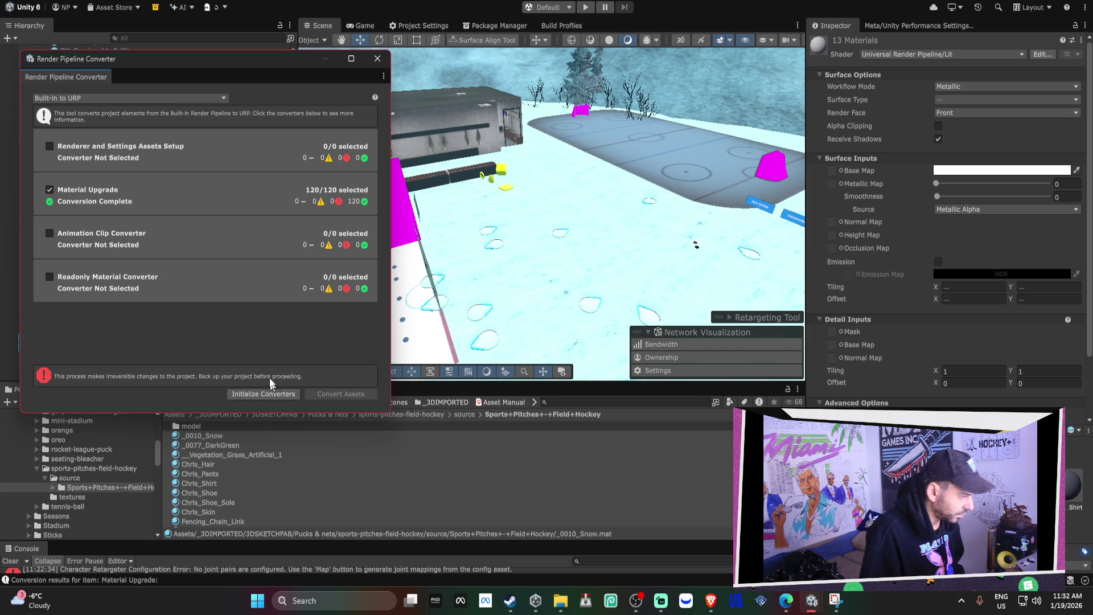
Close the Render Pipeline Converter and frame the ice rink in the scene view.
{"action": "left_click", "coordinate": [377, 58]}
{"action": "key", "text": "f"}
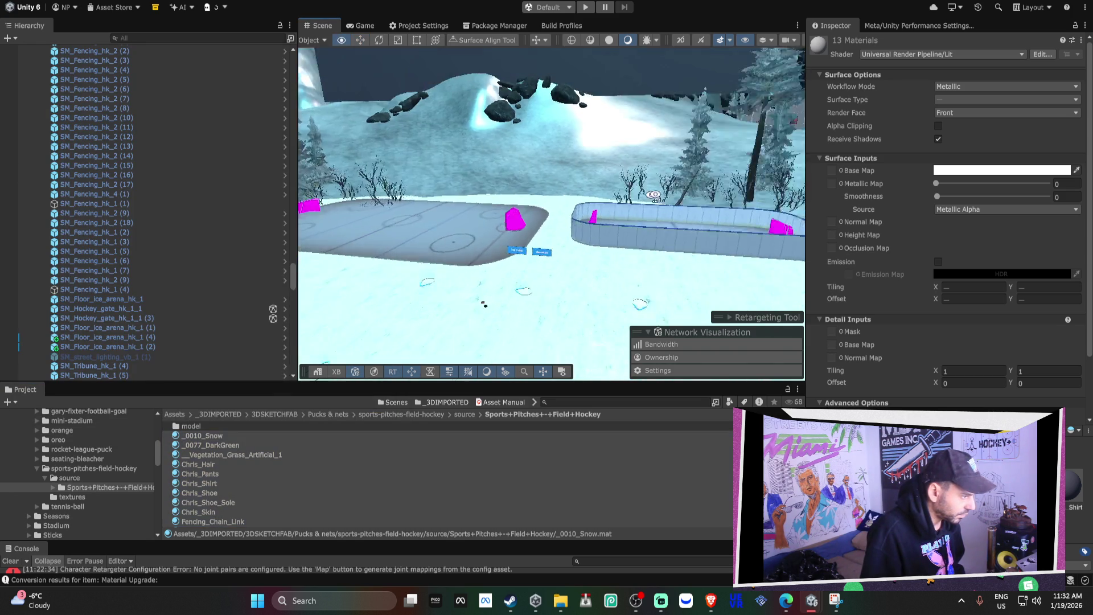
{"action": "left_click_drag", "start_coordinate": [668, 195], "coordinate": [305, 190]}
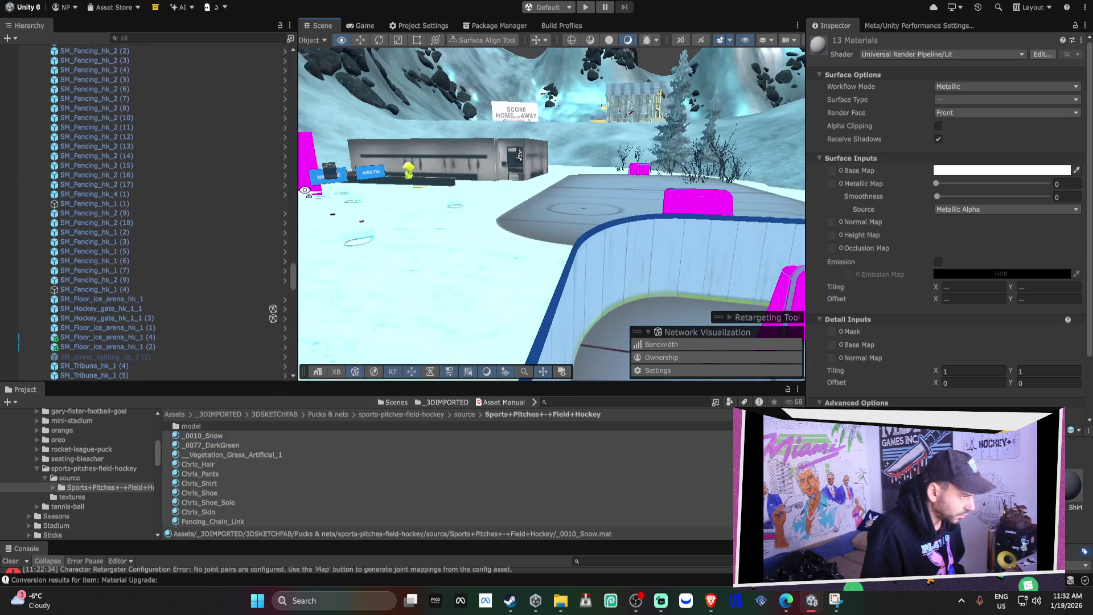
{"action": "scroll", "coordinate": [104, 443], "scroll_direction": "up", "scroll_amount": 3}
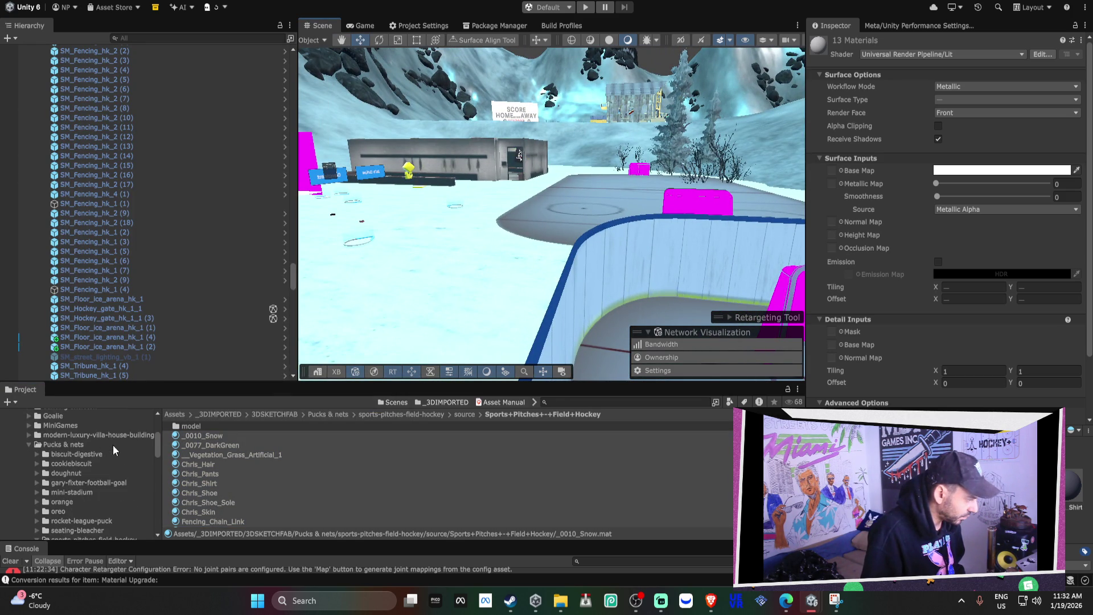
Open the Assets/Scripts folder and show DisableChessNetworking in File Explorer.
{"action": "left_click", "coordinate": [29, 445]}
{"action": "scroll", "coordinate": [39, 470], "scroll_direction": "up", "scroll_amount": 5}
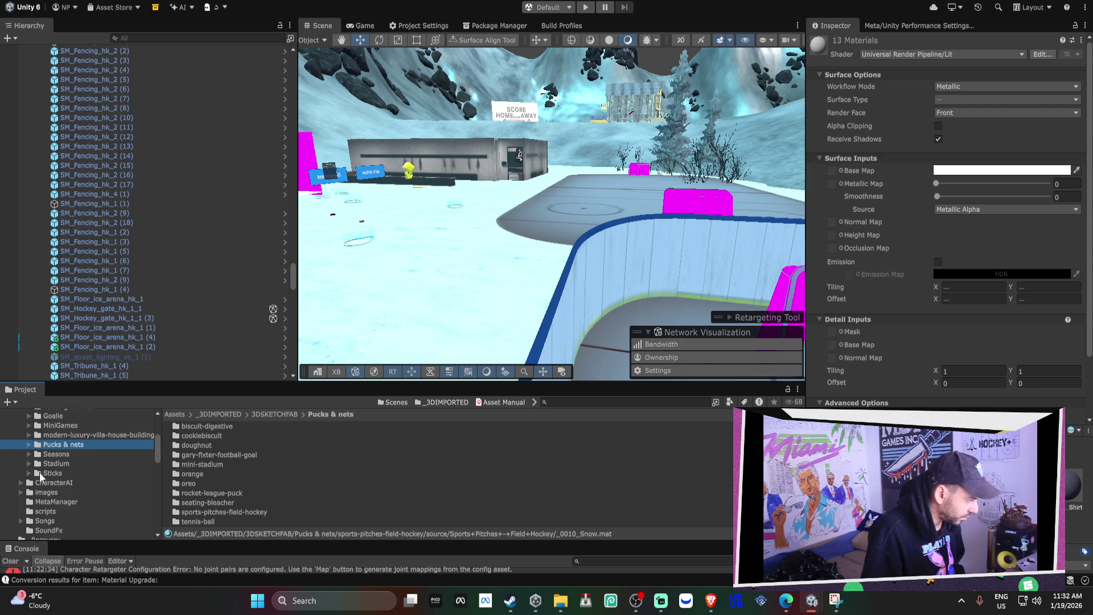
{"action": "scroll", "coordinate": [42, 462], "scroll_direction": "up", "scroll_amount": 10}
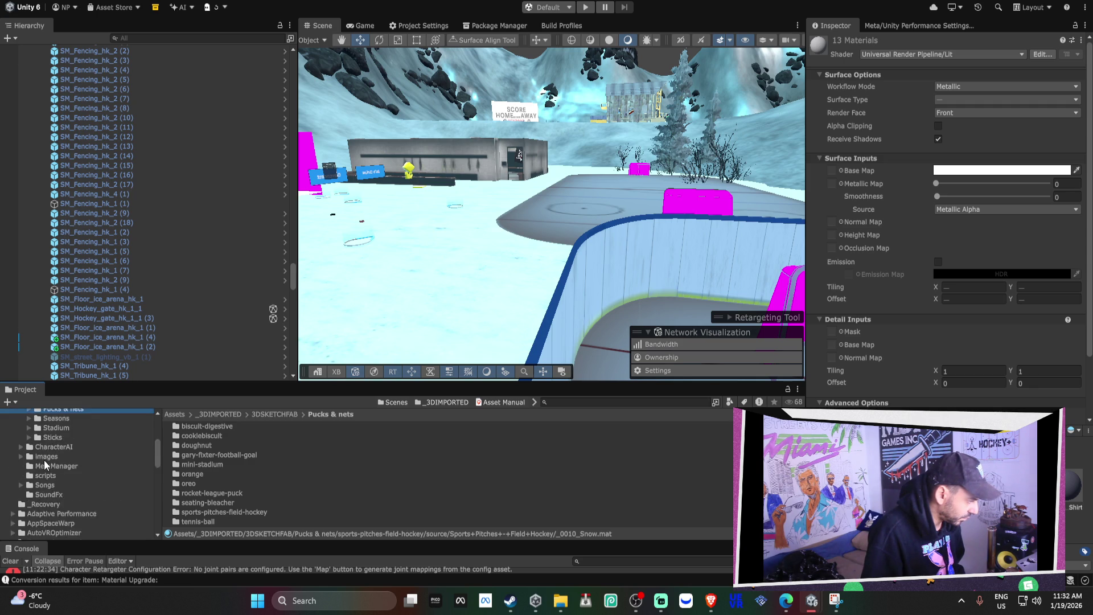
{"action": "left_click", "coordinate": [23, 450]}
{"action": "scroll", "coordinate": [50, 484], "scroll_direction": "down", "scroll_amount": 10}
{"action": "scroll", "coordinate": [63, 474], "scroll_direction": "down", "scroll_amount": 2}
{"action": "left_click", "coordinate": [42, 504]}
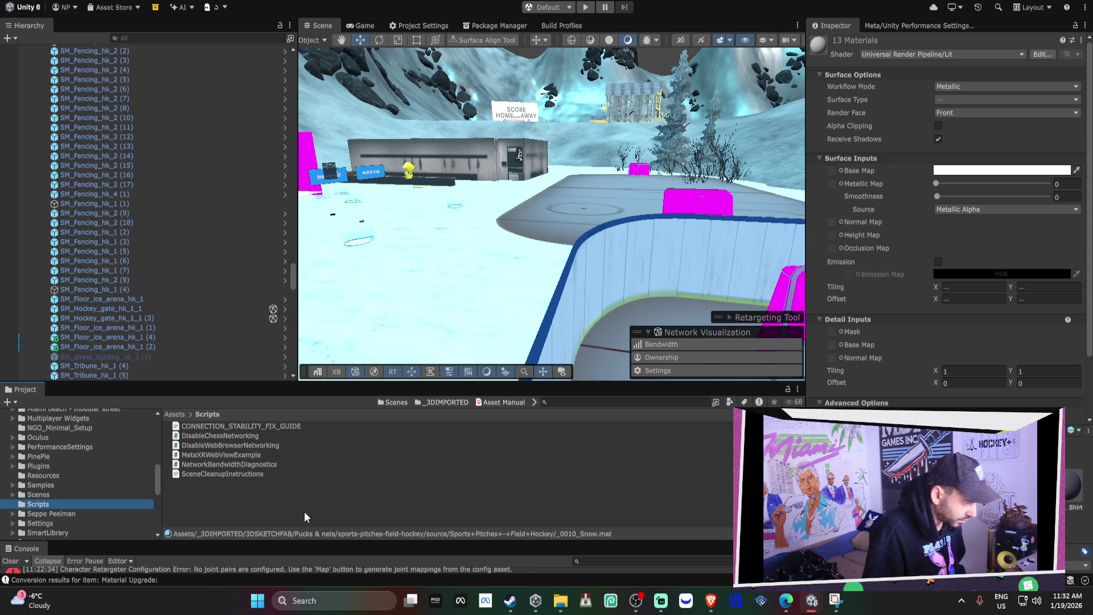
{"action": "left_click", "coordinate": [231, 456]}
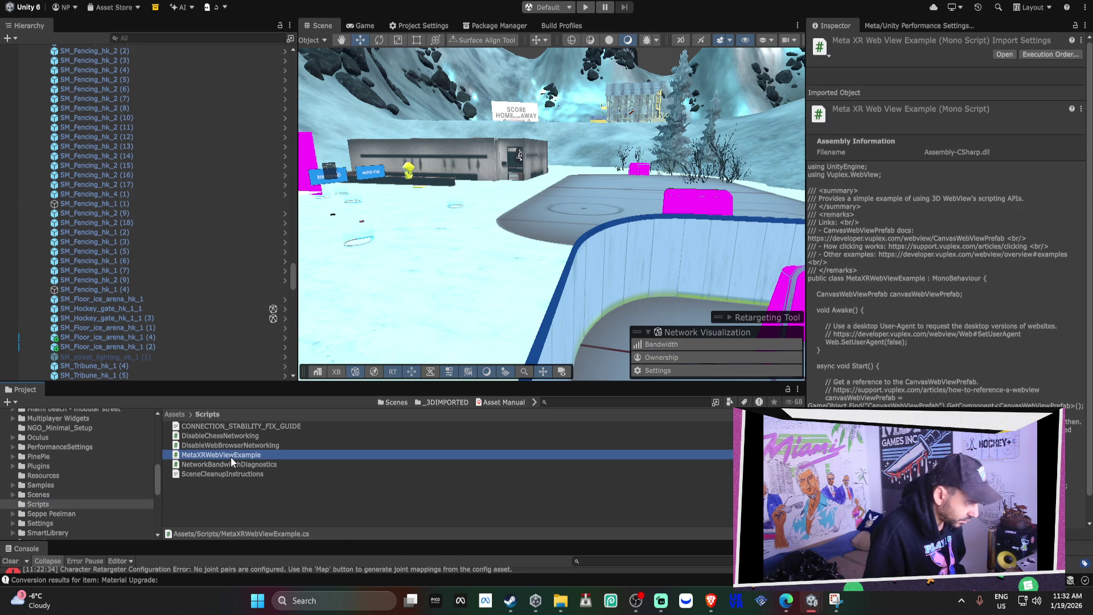
{"action": "right_click", "coordinate": [236, 435]}
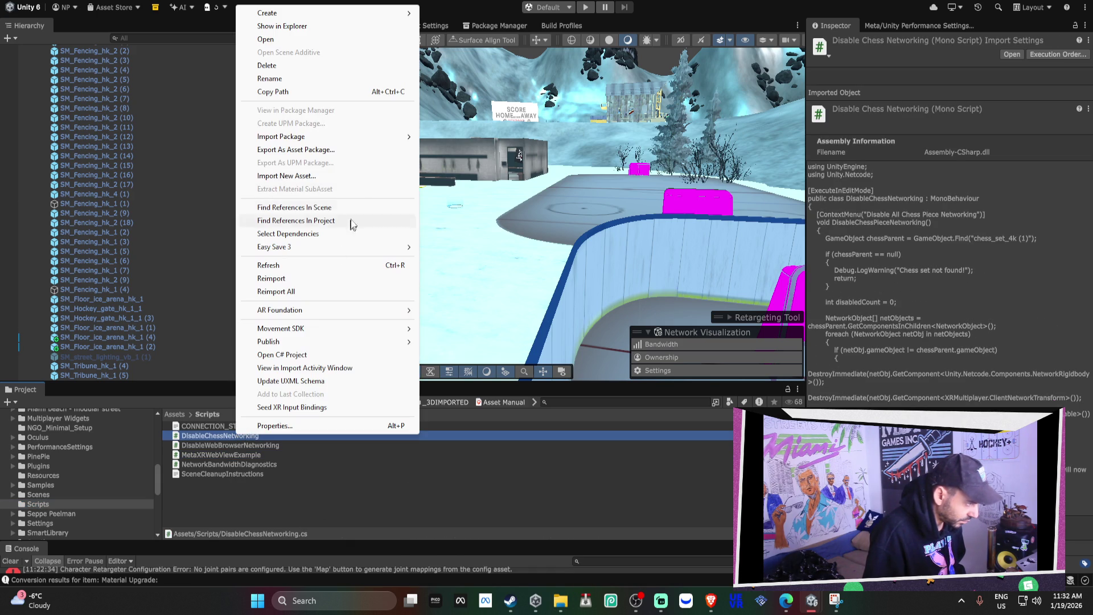
{"action": "left_click", "coordinate": [287, 26]}
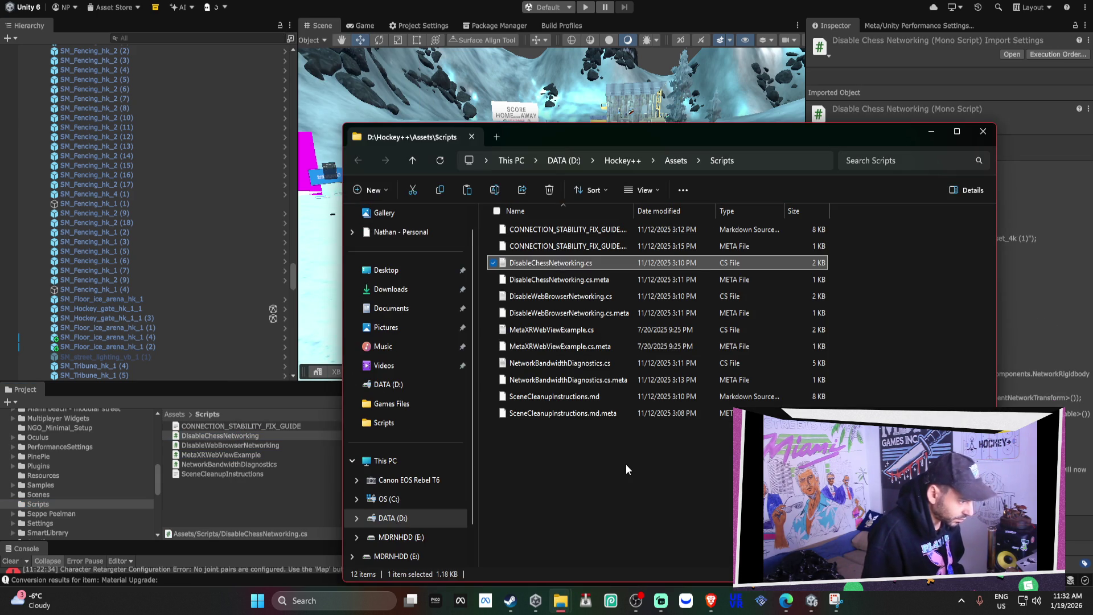
Paste the copied HOCKEY+ 2026 scripts, then dismiss the duplicate-file-names prompt.
{"action": "key", "text": "ctrl+v"}
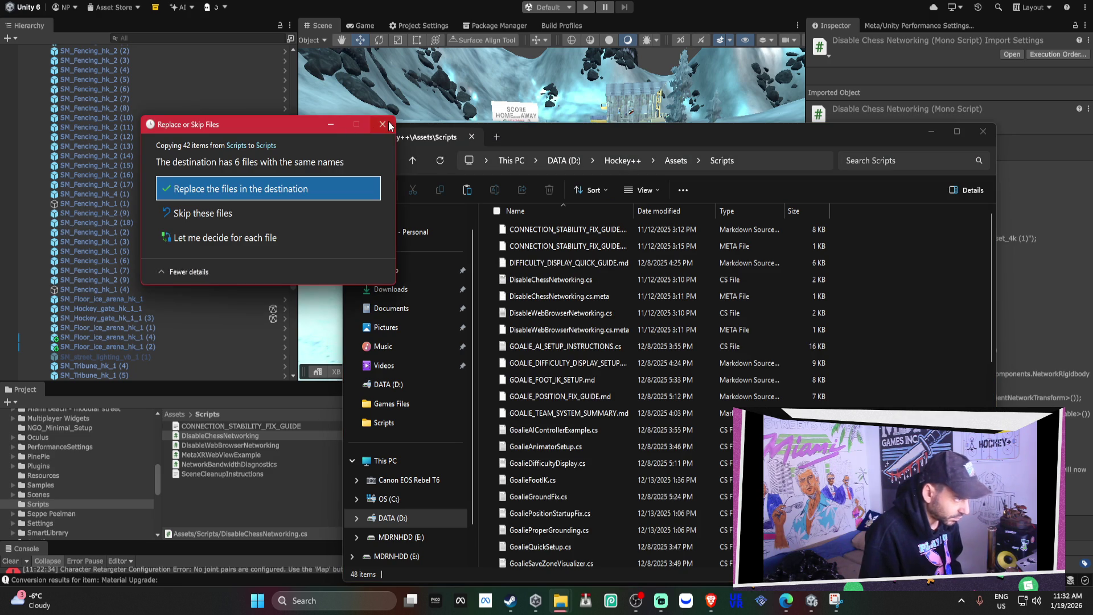
{"action": "left_click", "coordinate": [267, 188]}
{"action": "scroll", "coordinate": [669, 476], "scroll_direction": "down", "scroll_amount": 3}
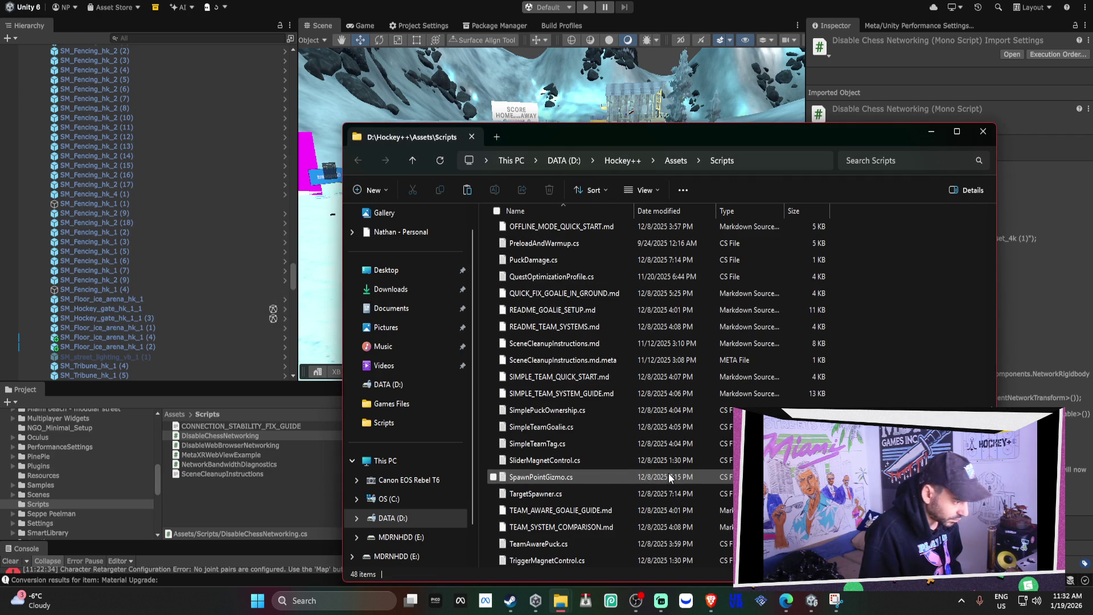
In the HOCKEY+ 2026 Scripts window, add the Editor and SceneTransition folders to the selection.
{"action": "mouse_move", "coordinate": [571, 604]}
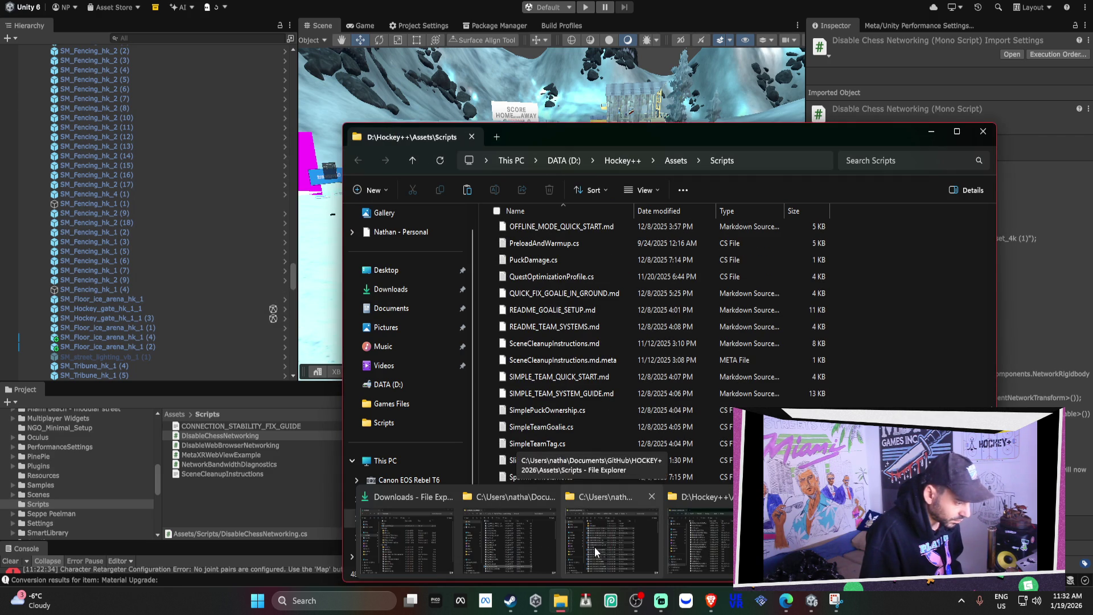
{"action": "left_click", "coordinate": [595, 547]}
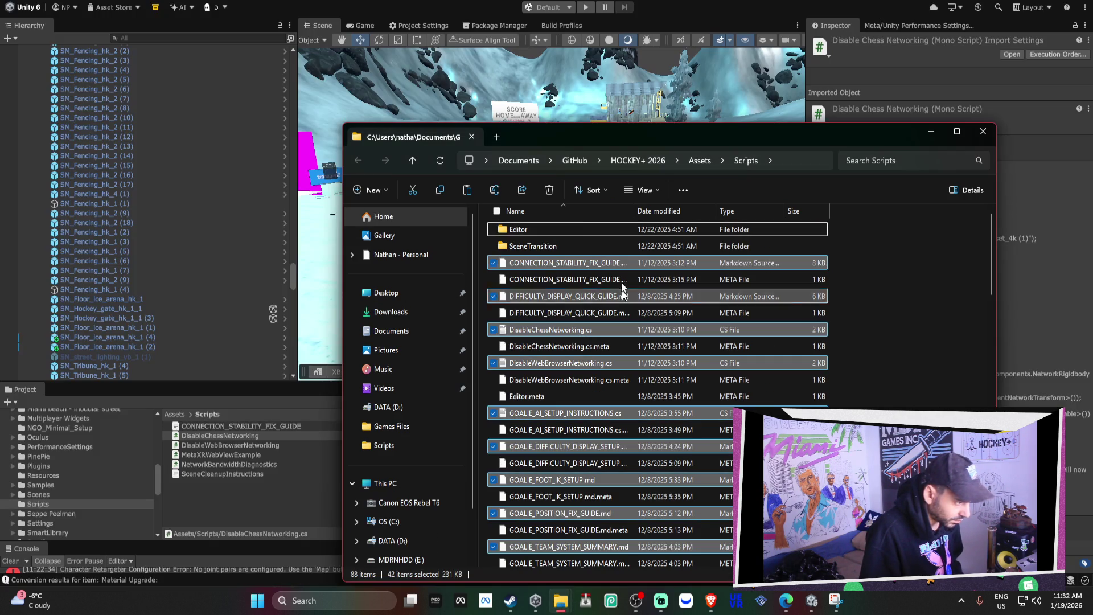
{"action": "left_click", "coordinate": [562, 245], "text": "ctrl"}
{"action": "left_click", "coordinate": [558, 228], "text": "ctrl"}
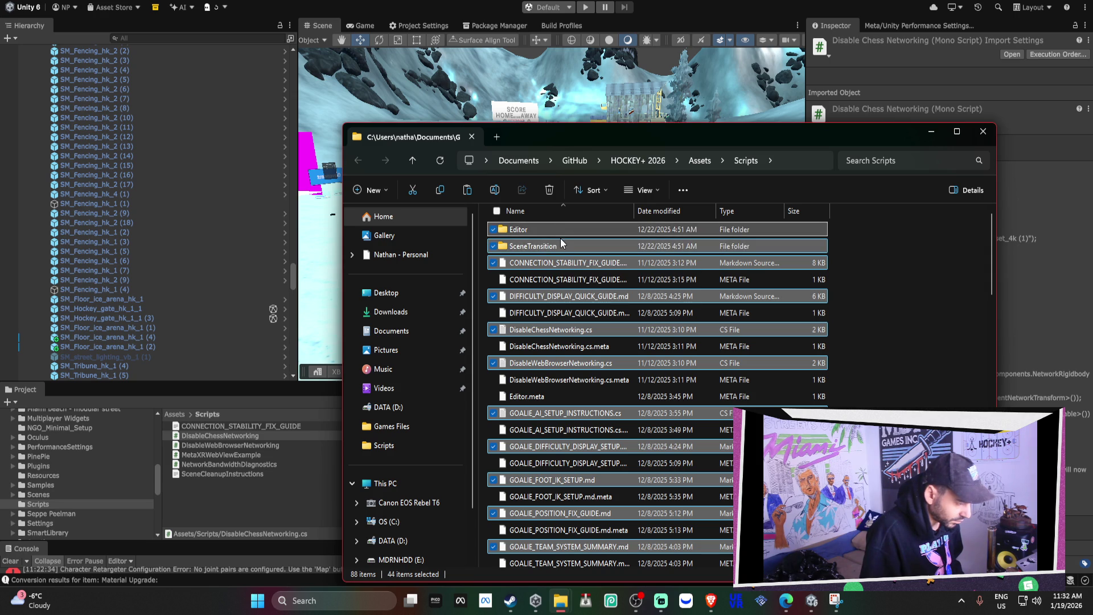
{"action": "mouse_move", "coordinate": [563, 594]}
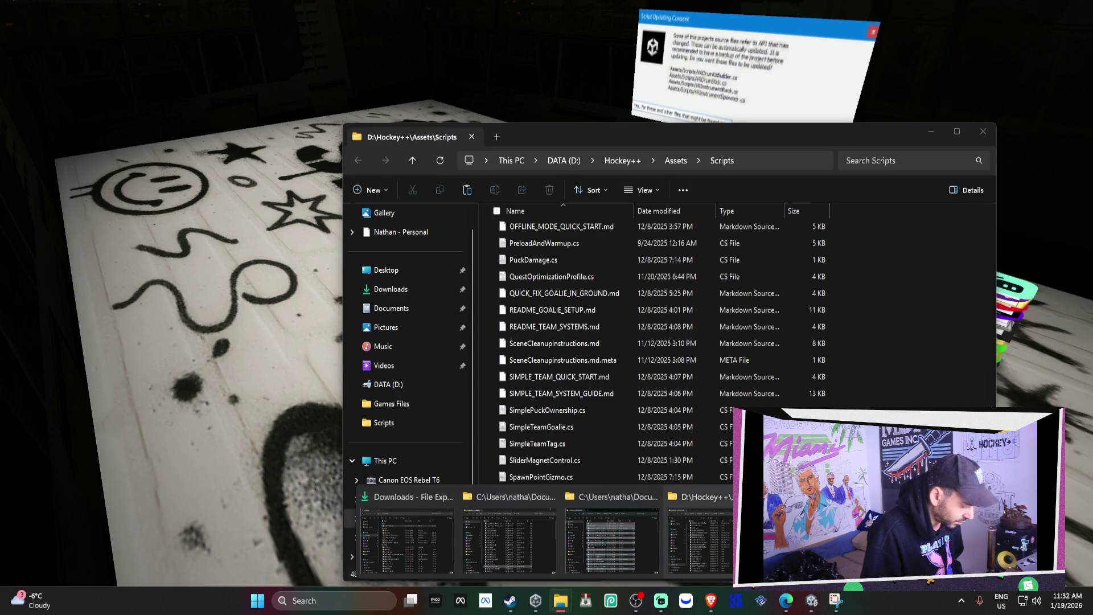
{"action": "left_click", "coordinate": [612, 541]}
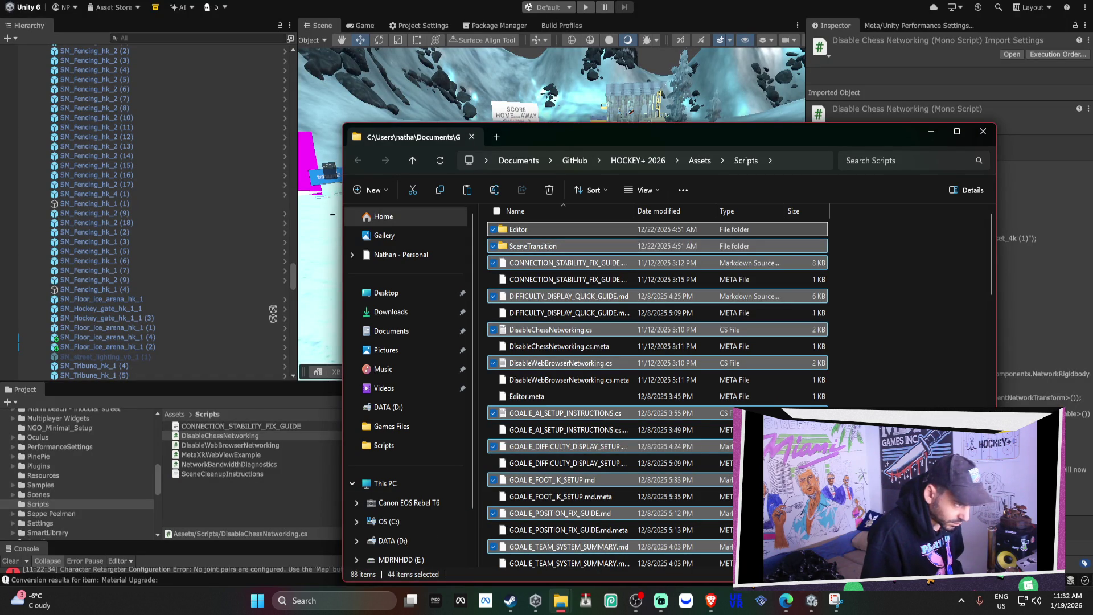
Paste the scripts into D:\Hockey++\Assets\Scripts, replacing the existing files.
{"action": "mouse_move", "coordinate": [563, 610]}
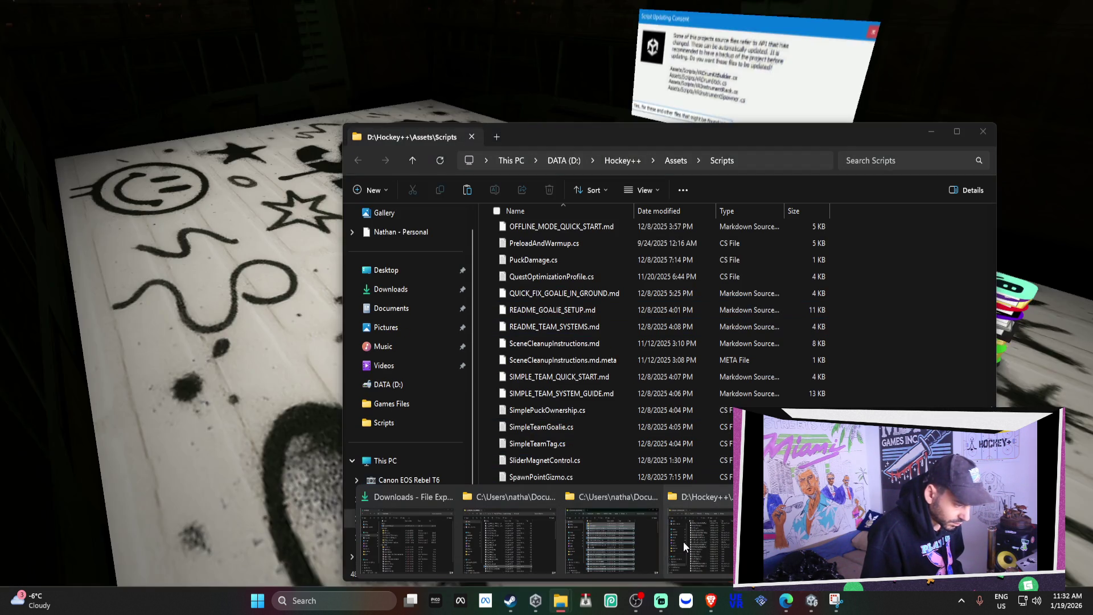
{"action": "left_click", "coordinate": [683, 542]}
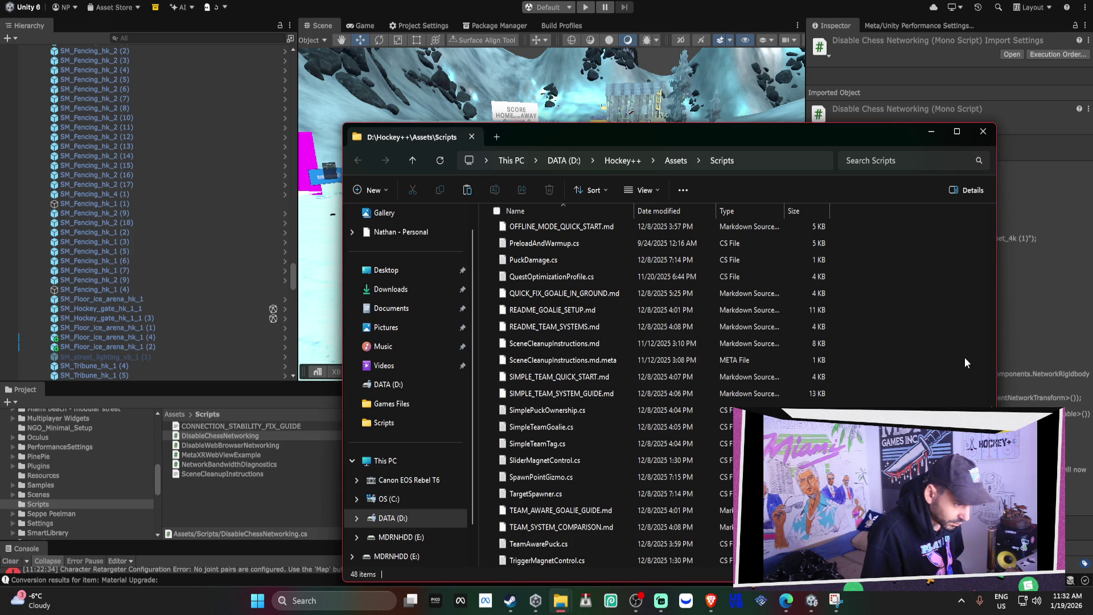
{"action": "key", "text": "ctrl+v"}
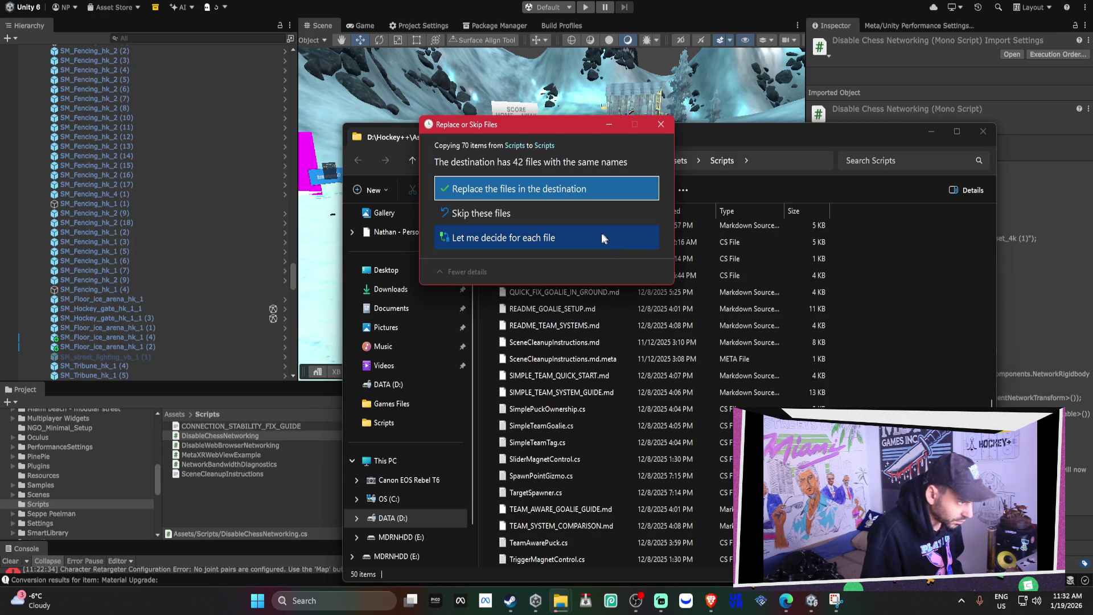
{"action": "left_click", "coordinate": [556, 194]}
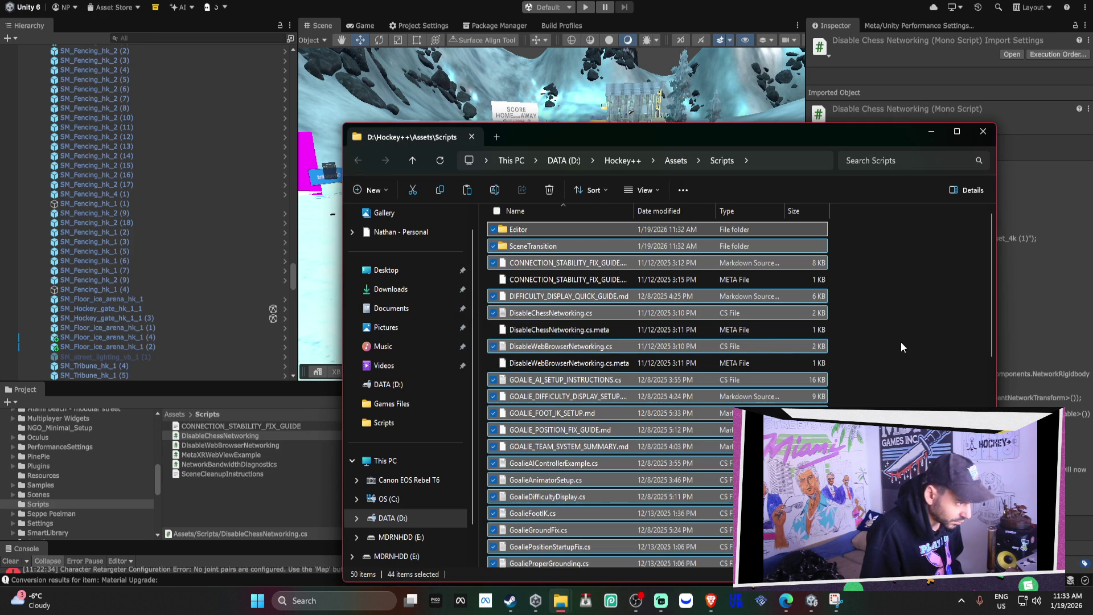
Review the replaced files and minimize File Explorer to return to Unity.
{"action": "scroll", "coordinate": [901, 343], "scroll_direction": "down", "scroll_amount": 5}
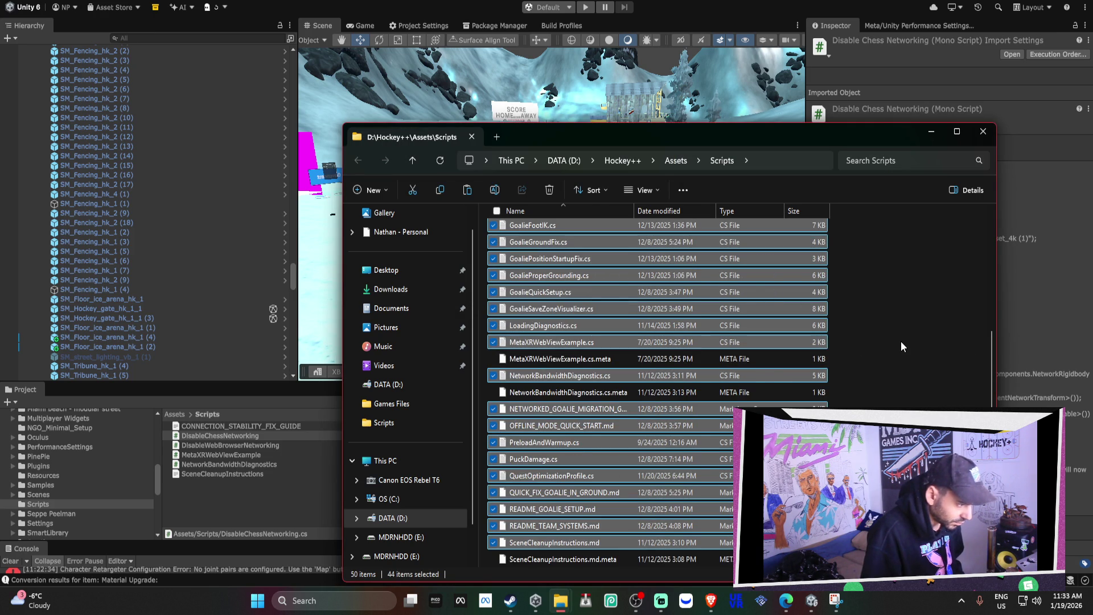
{"action": "scroll", "coordinate": [901, 342], "scroll_direction": "down", "scroll_amount": 4}
{"action": "scroll", "coordinate": [901, 345], "scroll_direction": "up", "scroll_amount": 3}
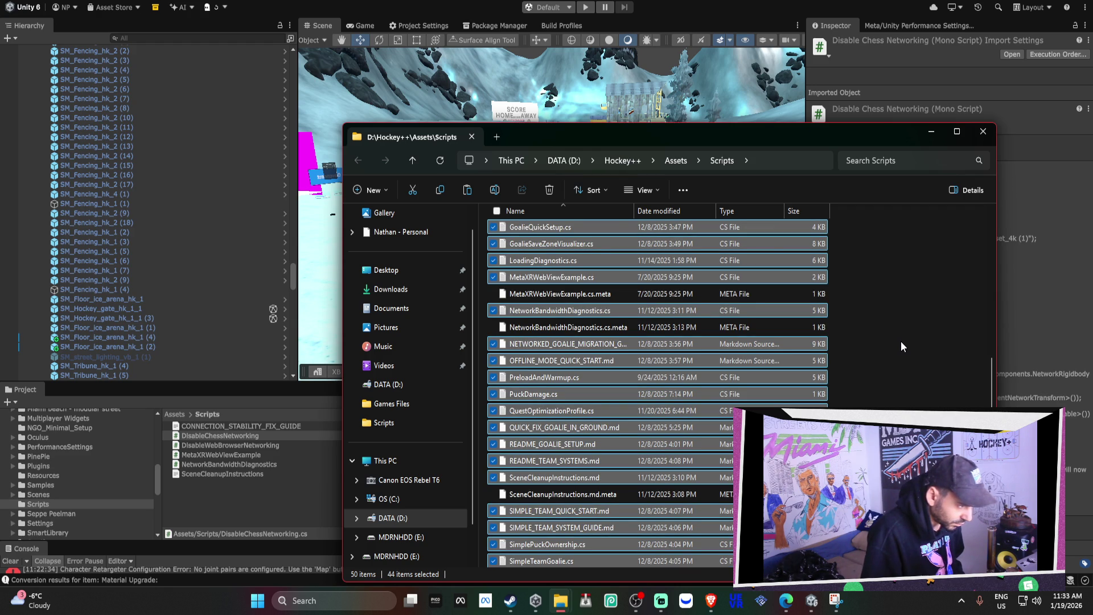
{"action": "scroll", "coordinate": [903, 330], "scroll_direction": "up", "scroll_amount": 8}
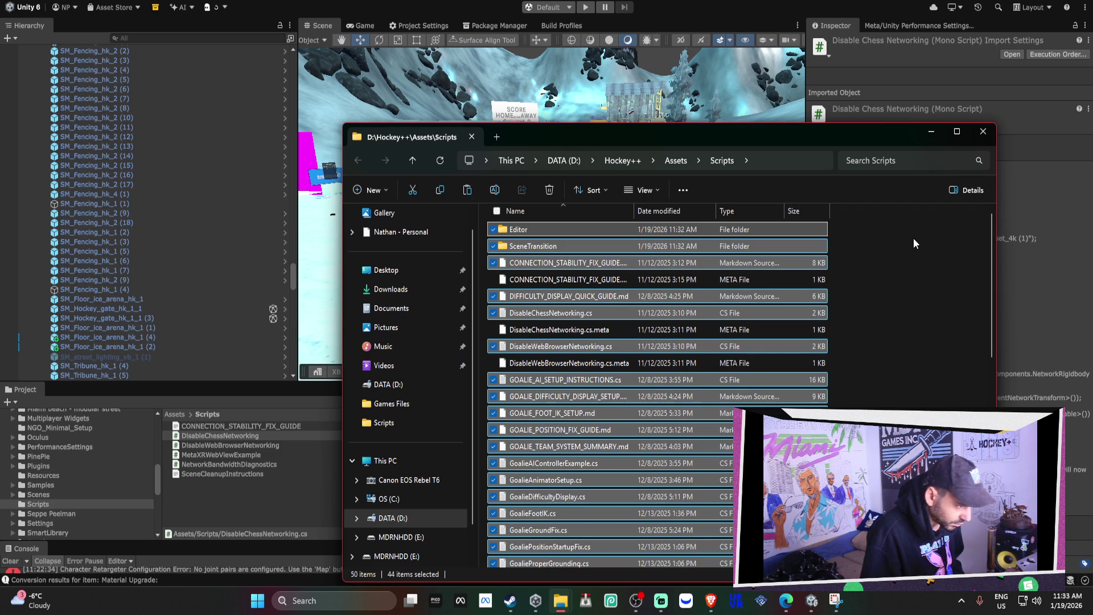
{"action": "scroll", "coordinate": [913, 238], "scroll_direction": "down", "scroll_amount": 6}
{"action": "key", "text": "alt+Tab"}
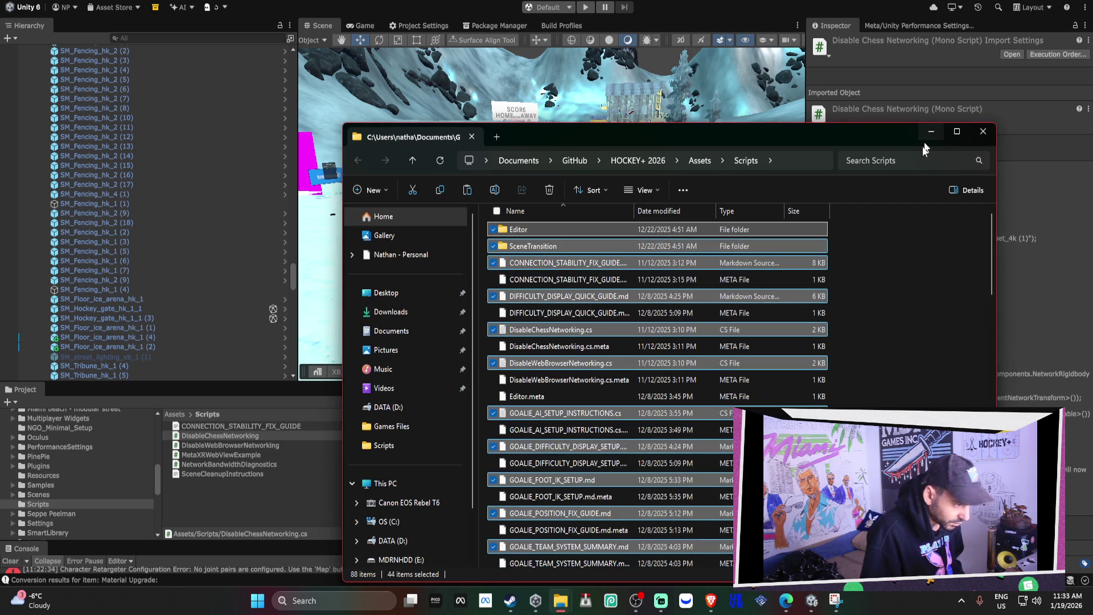
{"action": "left_click", "coordinate": [983, 131]}
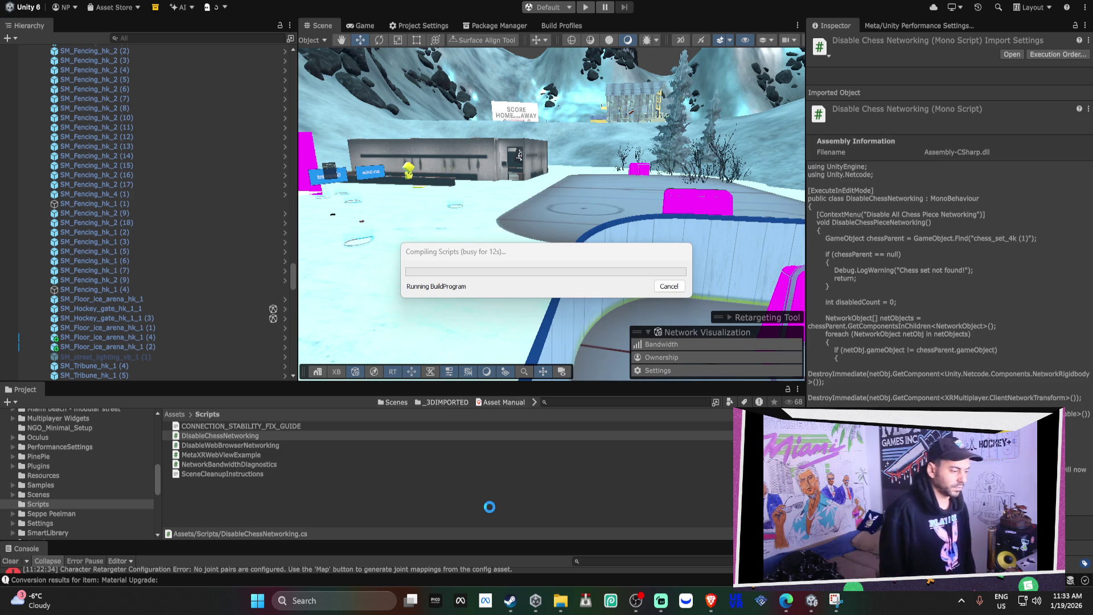
Bring the Materials folder Explorer window forward, then the Brave browser.
{"action": "mouse_move", "coordinate": [561, 601]}
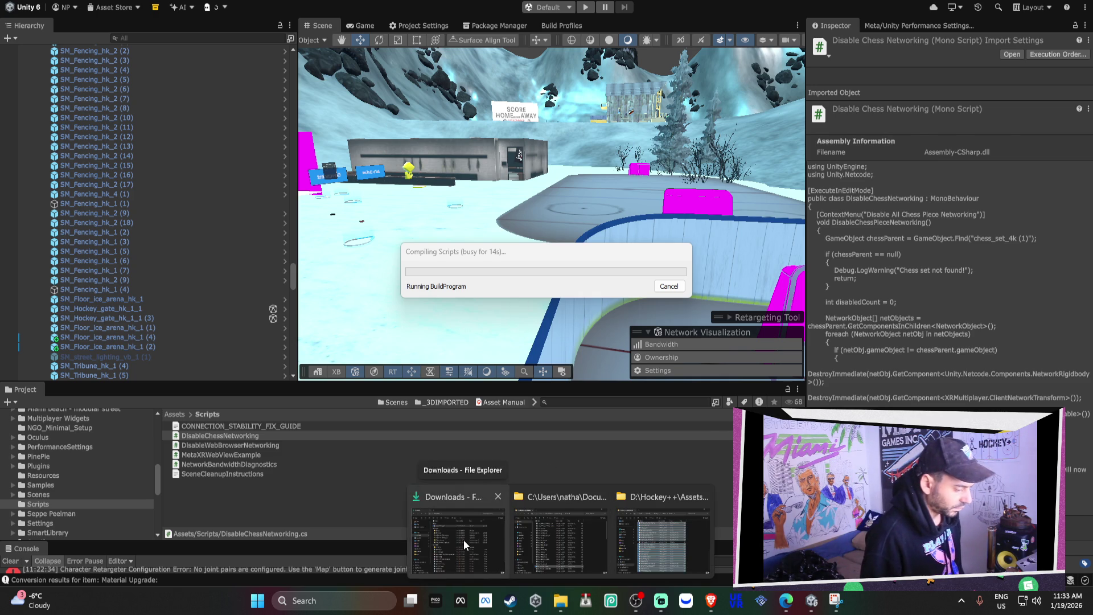
{"action": "mouse_move", "coordinate": [463, 540]}
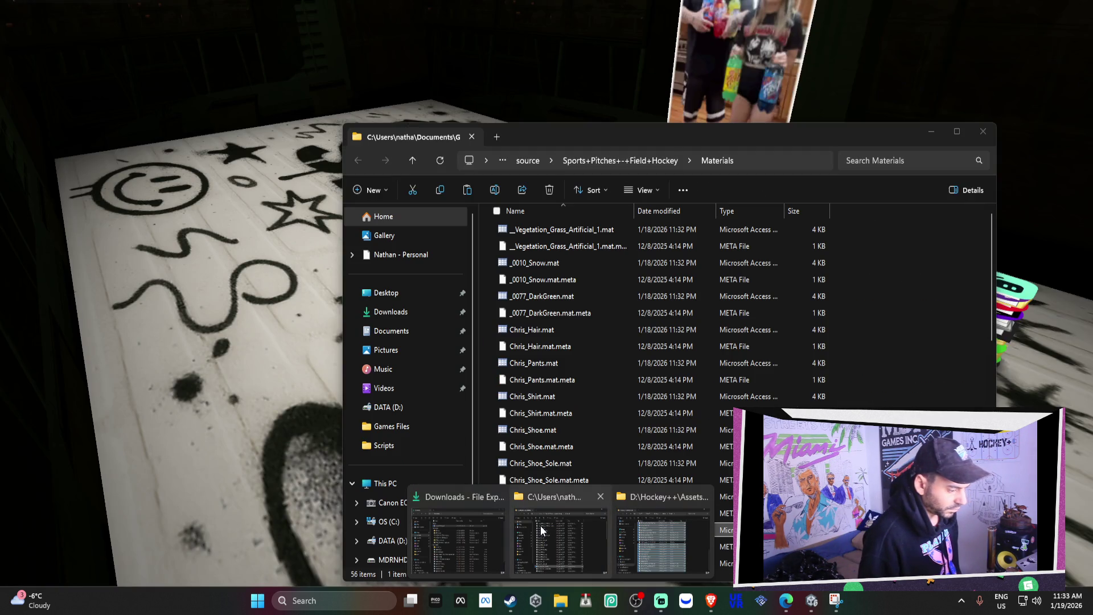
{"action": "left_click", "coordinate": [541, 524]}
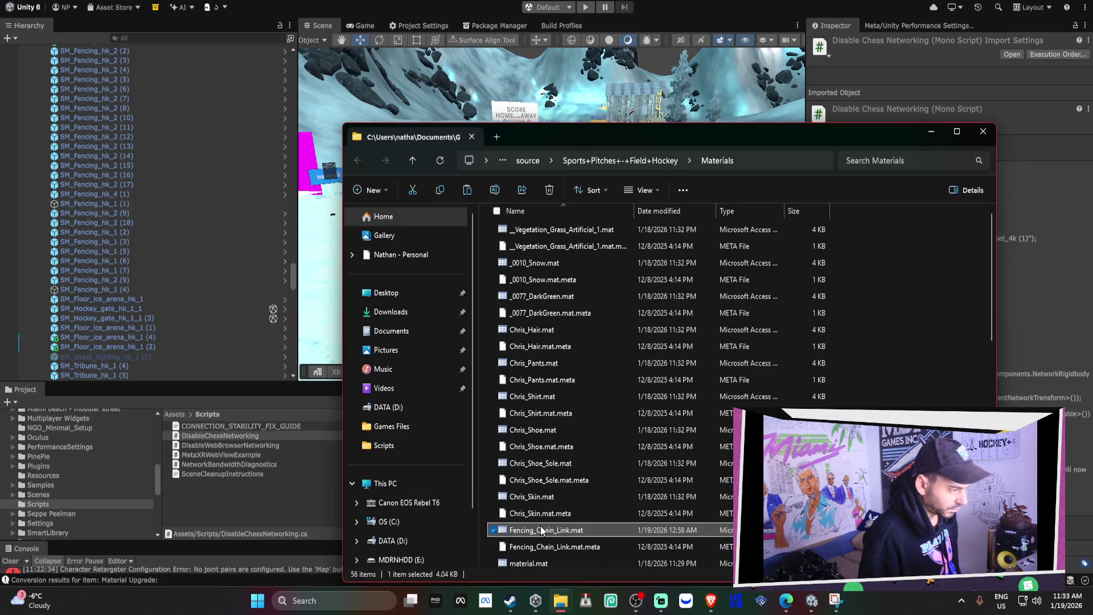
{"action": "mouse_move", "coordinate": [710, 601]}
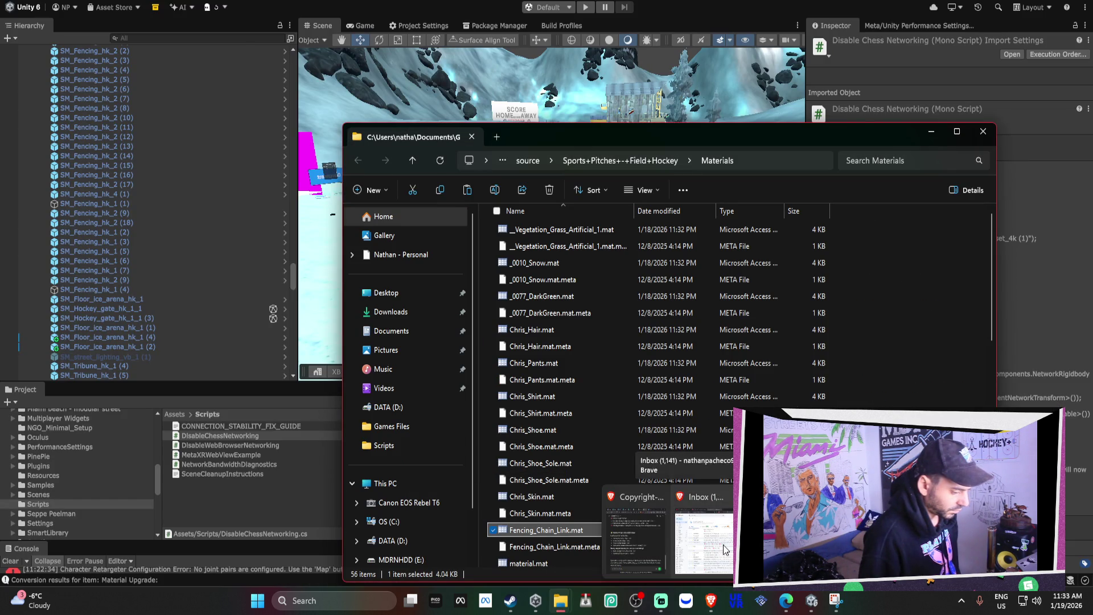
{"action": "left_click", "coordinate": [719, 533]}
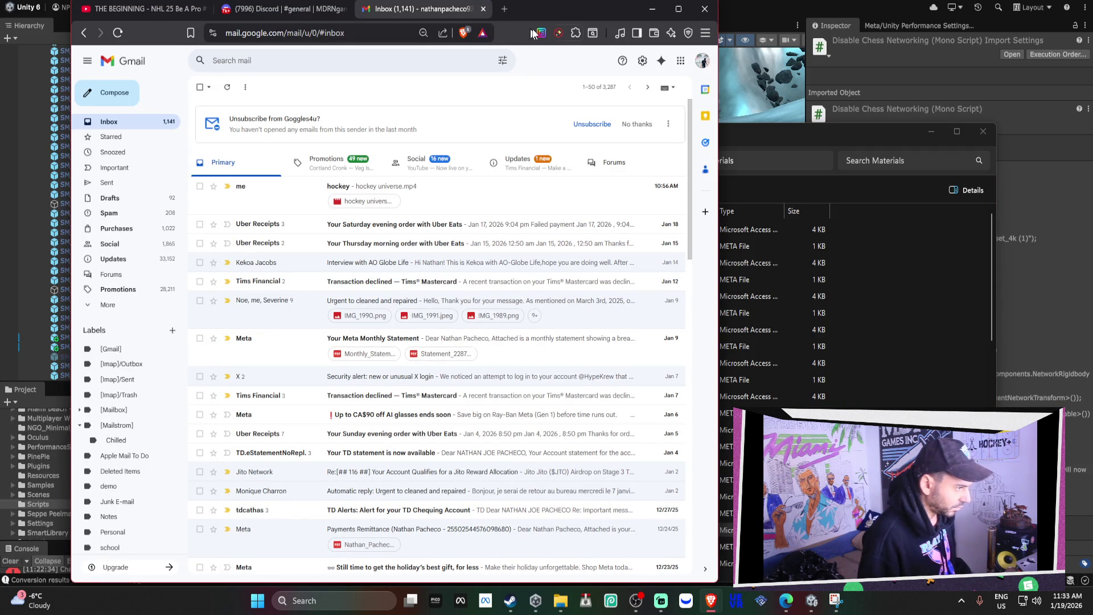
Open ChatGPT in a new tab and load the Copyright-Free Hockey Clips chat.
{"action": "left_click", "coordinate": [506, 10]}
{"action": "type", "text": "chatgpt.com"}
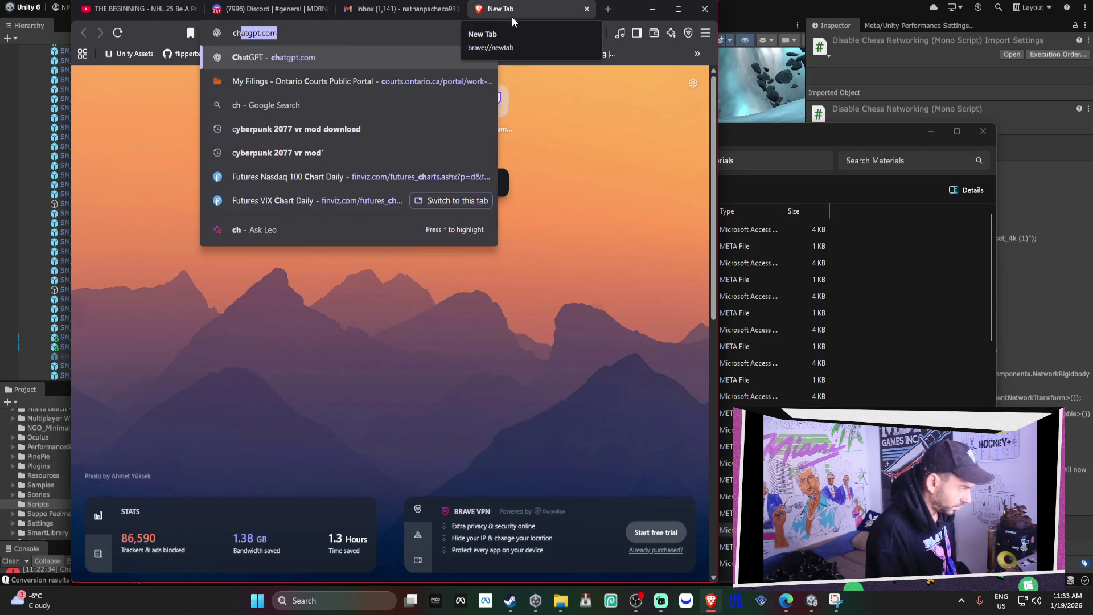
{"action": "key", "text": "Return"}
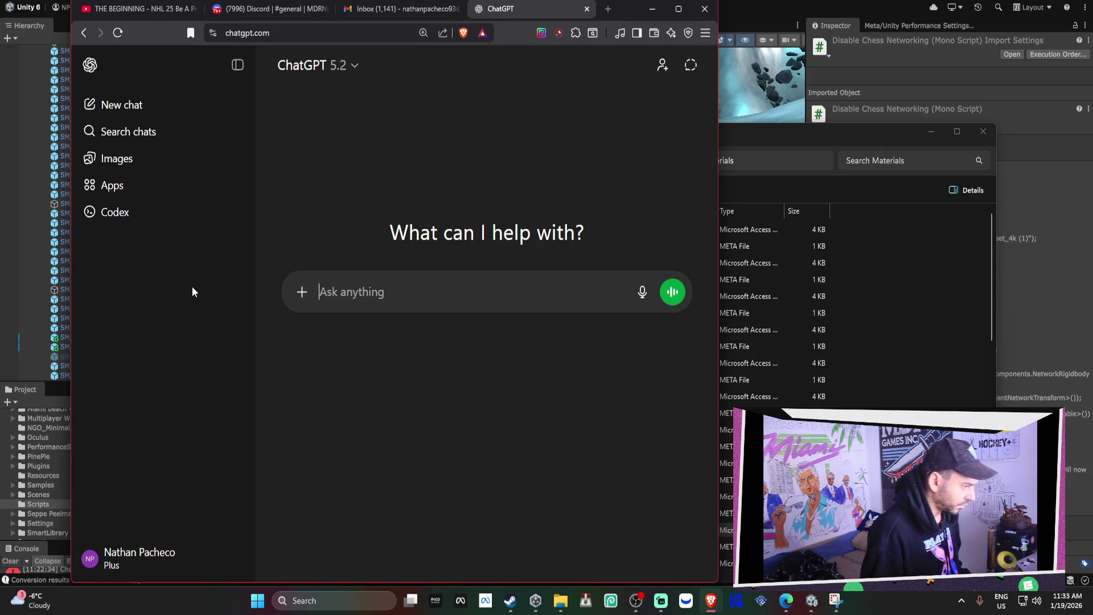
{"action": "scroll", "coordinate": [206, 338], "scroll_direction": "down", "scroll_amount": 4}
{"action": "left_click", "coordinate": [149, 380]}
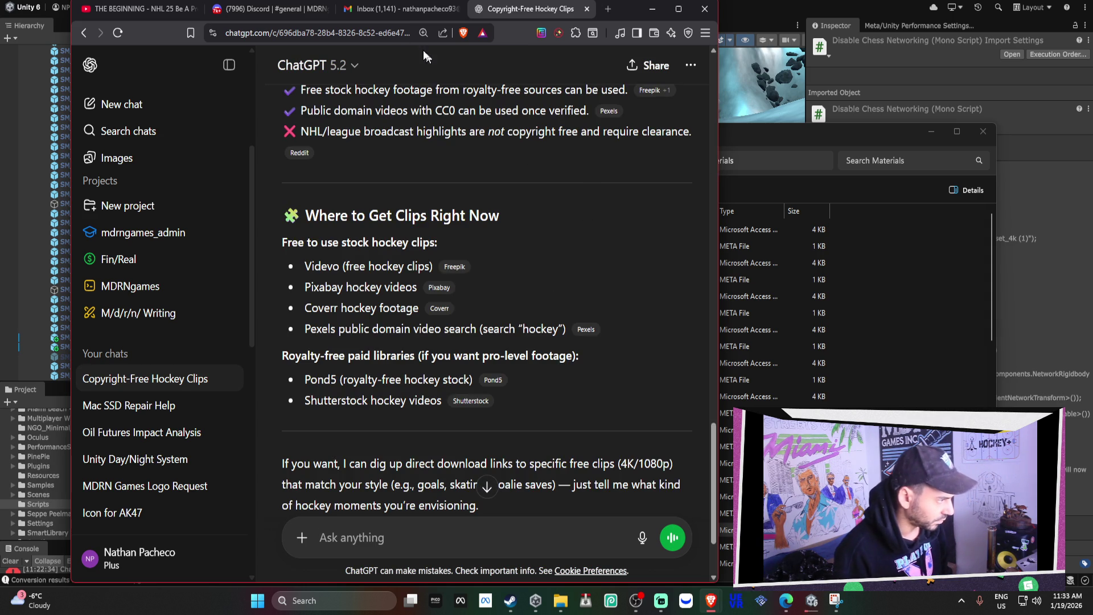
Highlight the answer's passage on rights to professional game footage, then switch to Discord #general.
{"action": "scroll", "coordinate": [459, 257], "scroll_direction": "up", "scroll_amount": 15}
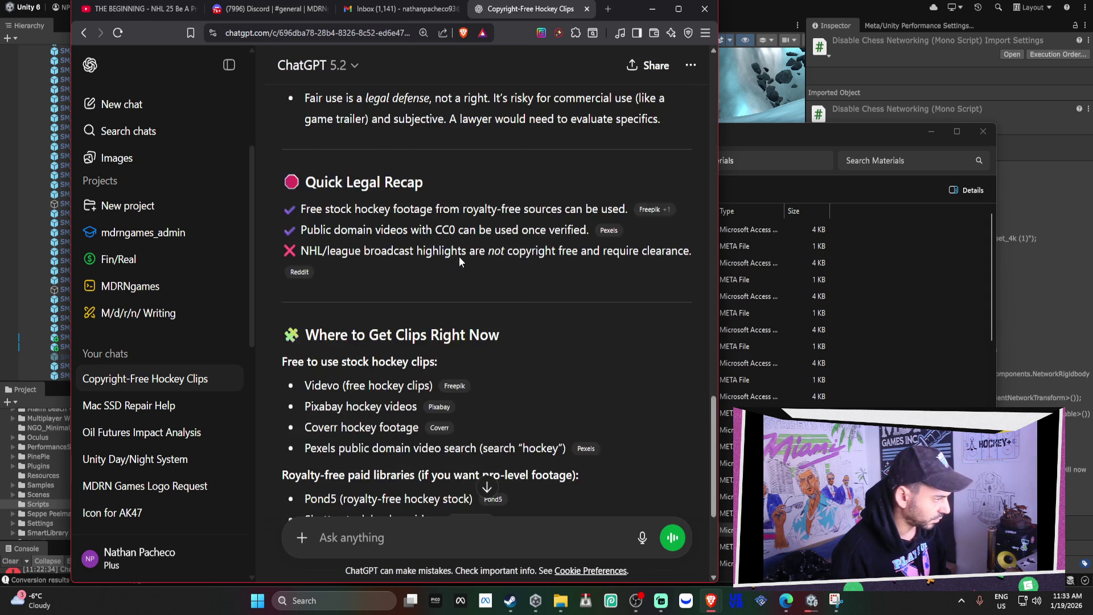
{"action": "scroll", "coordinate": [459, 250], "scroll_direction": "up", "scroll_amount": 8}
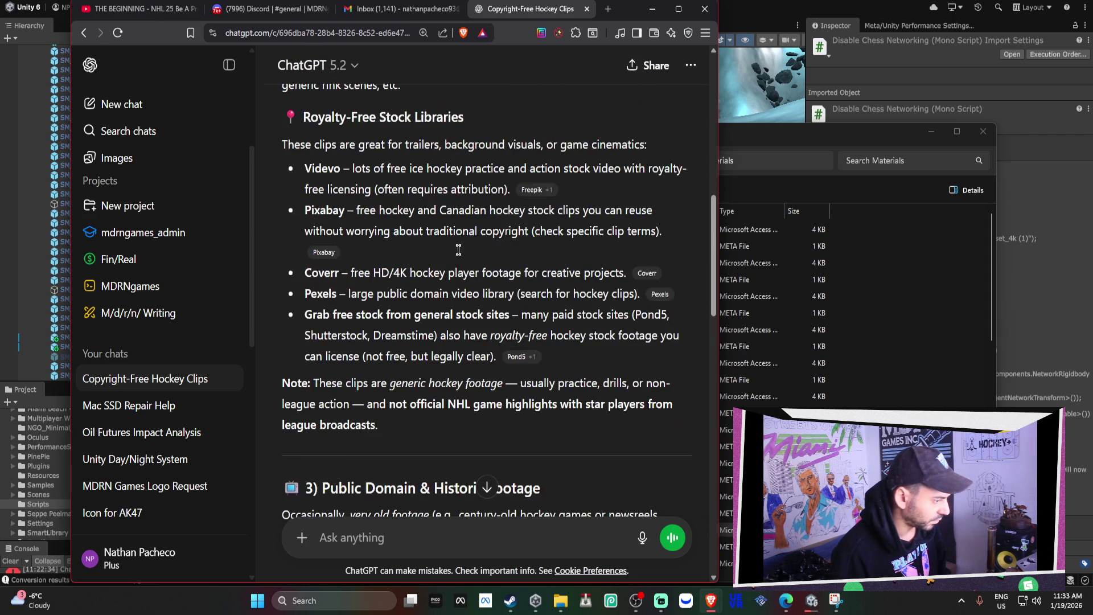
{"action": "scroll", "coordinate": [459, 248], "scroll_direction": "up", "scroll_amount": 5}
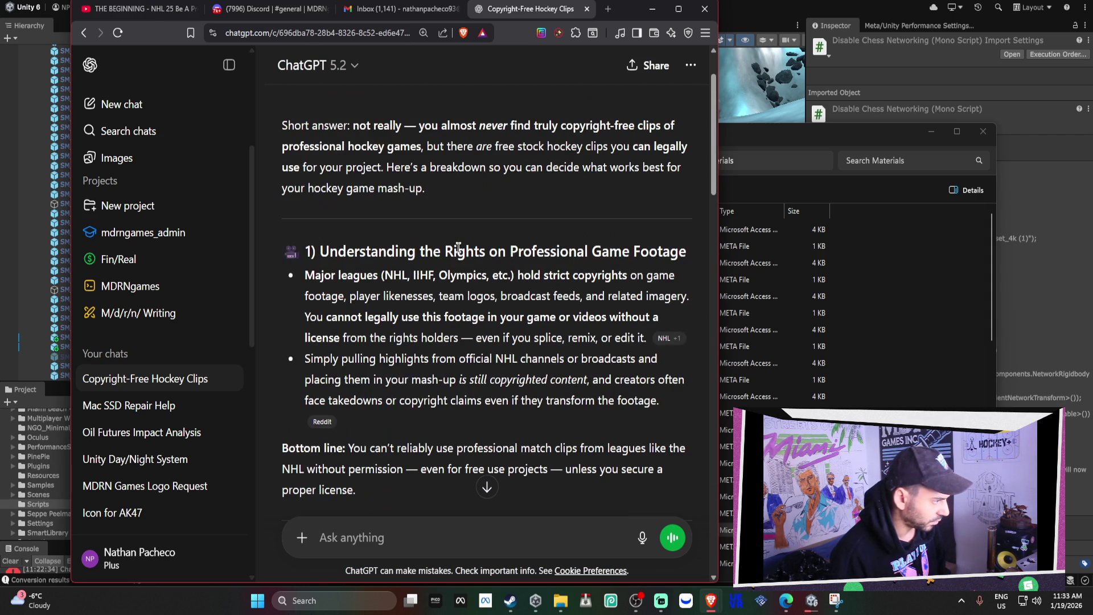
{"action": "mouse_move", "coordinate": [378, 251]}
{"action": "left_mouse_down"}
{"action": "mouse_move", "coordinate": [481, 251]}
{"action": "mouse_move", "coordinate": [627, 302]}
{"action": "mouse_move", "coordinate": [595, 380]}
{"action": "mouse_move", "coordinate": [623, 427]}
{"action": "left_mouse_up"}
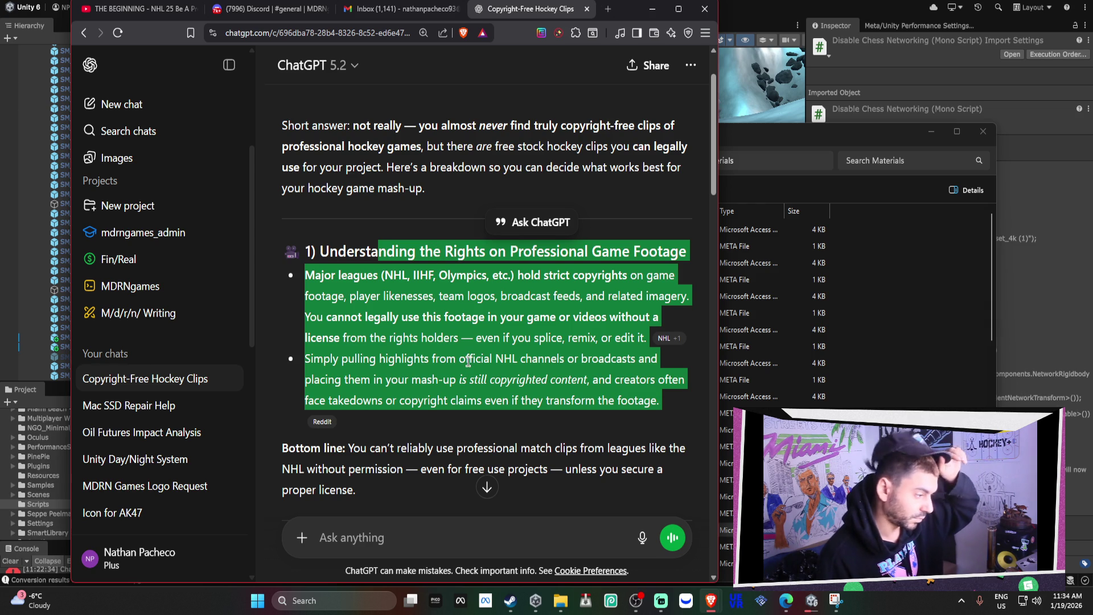
{"action": "scroll", "coordinate": [459, 323], "scroll_direction": "down", "scroll_amount": 4}
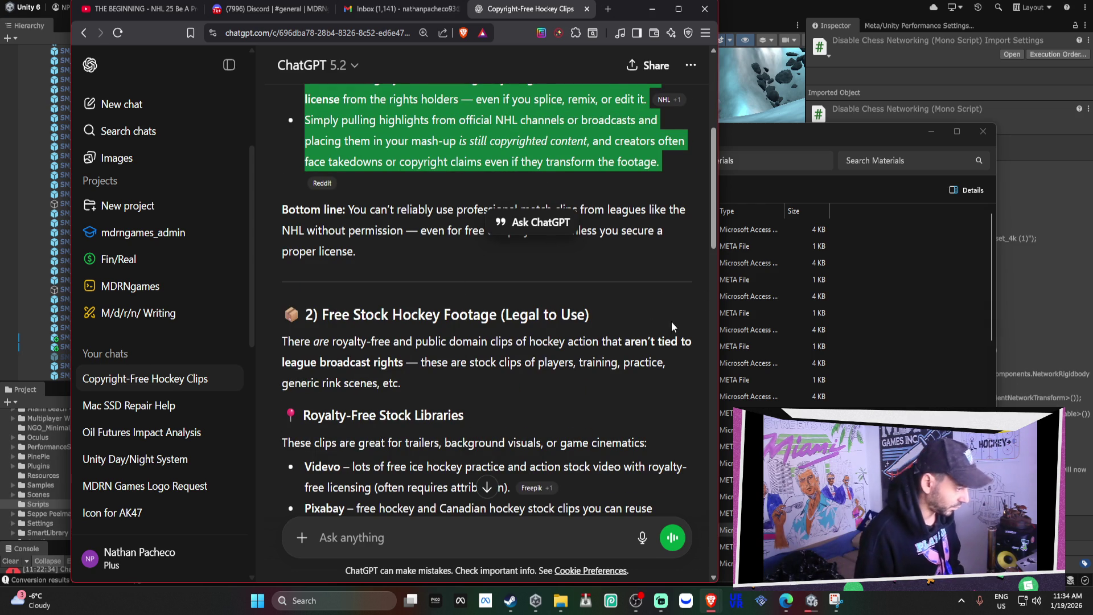
{"action": "scroll", "coordinate": [682, 312], "scroll_direction": "down", "scroll_amount": 3}
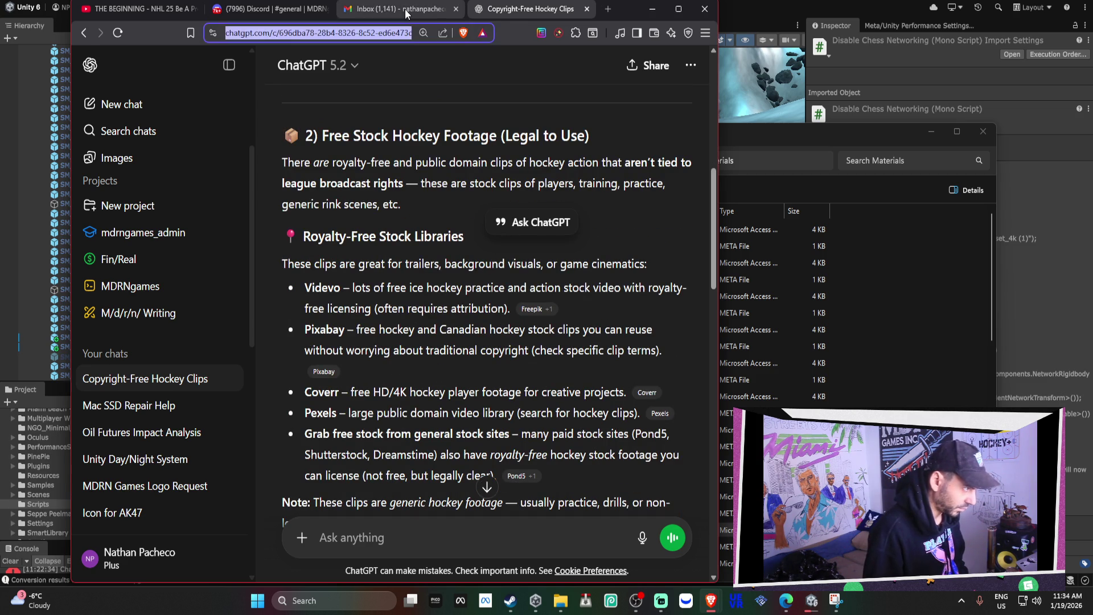
{"action": "key", "text": "ctrl+shift+Tab"}
{"action": "key", "text": "ctrl+shift+Tab"}
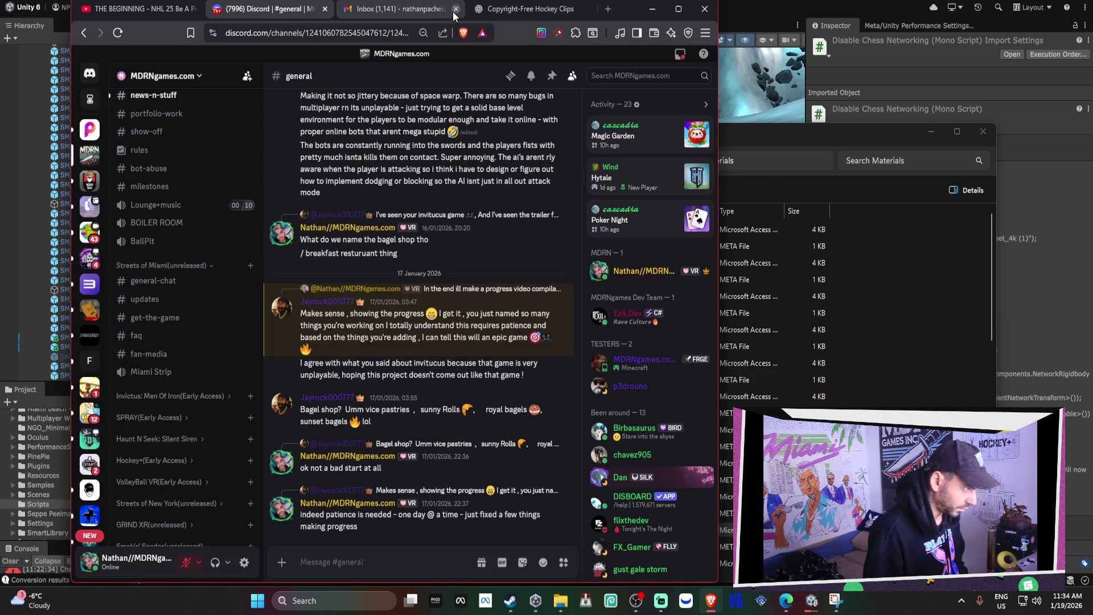
Close the Gmail tab and check the NHL 25 Be A Pro video and hockey-clips chat.
{"action": "left_click", "coordinate": [456, 9]}
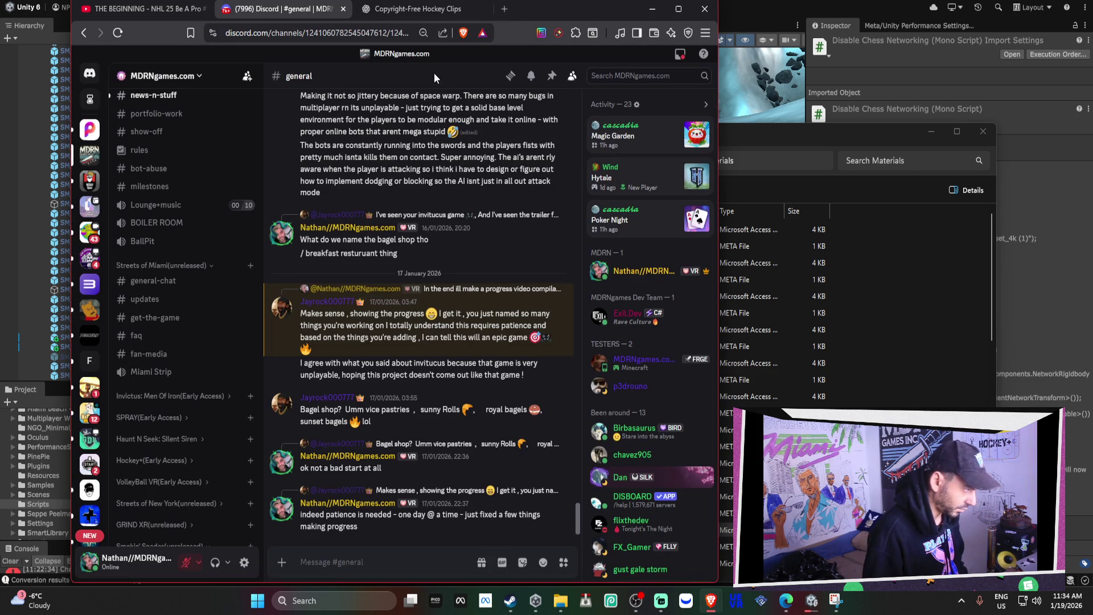
{"action": "left_click", "coordinate": [149, 9]}
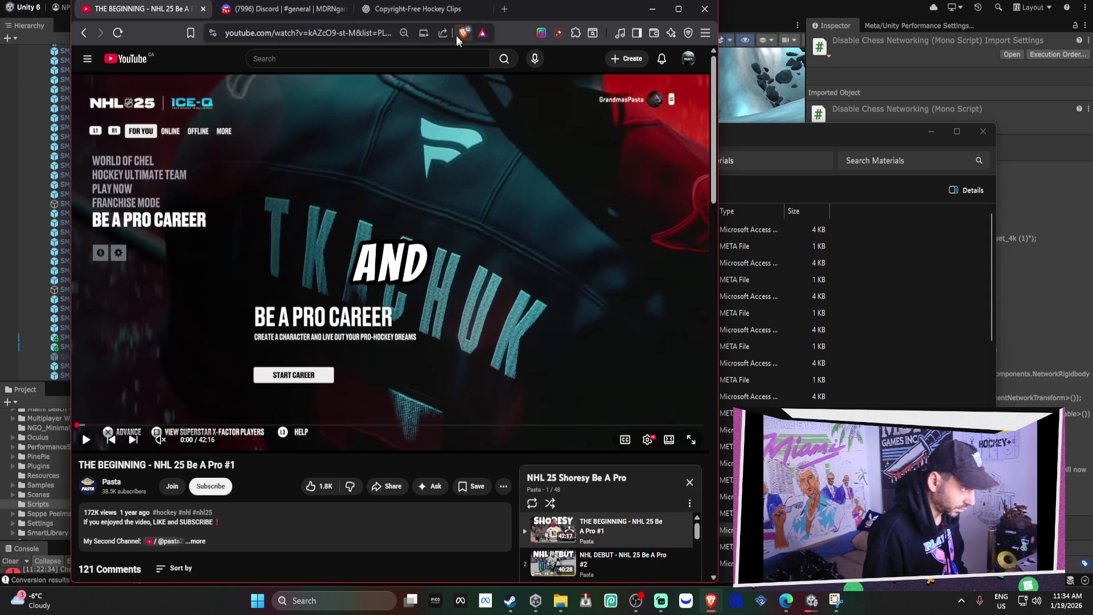
{"action": "left_click", "coordinate": [436, 10]}
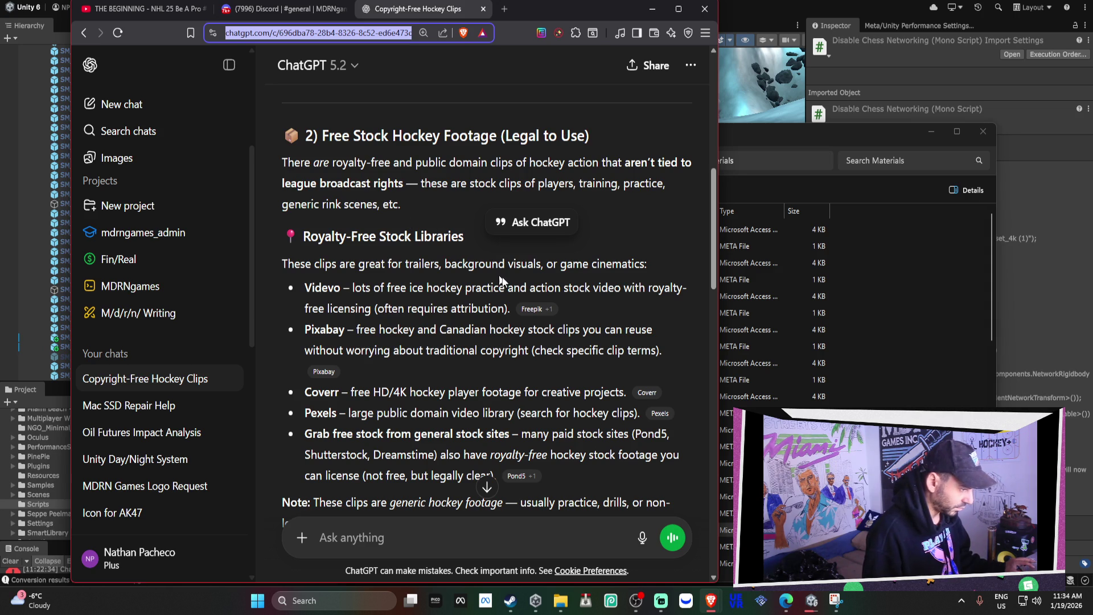
Select Fencing_Chain_Link.mat in the Materials folder, close that window, and minimize Brave.
{"action": "mouse_move", "coordinate": [545, 319]}
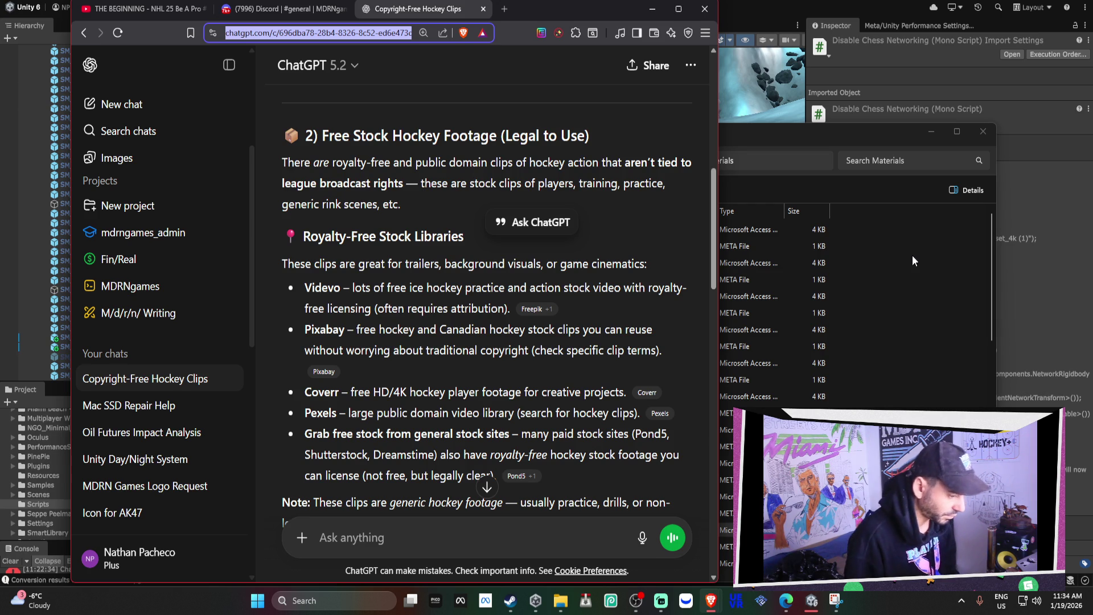
{"action": "left_click", "coordinate": [918, 292]}
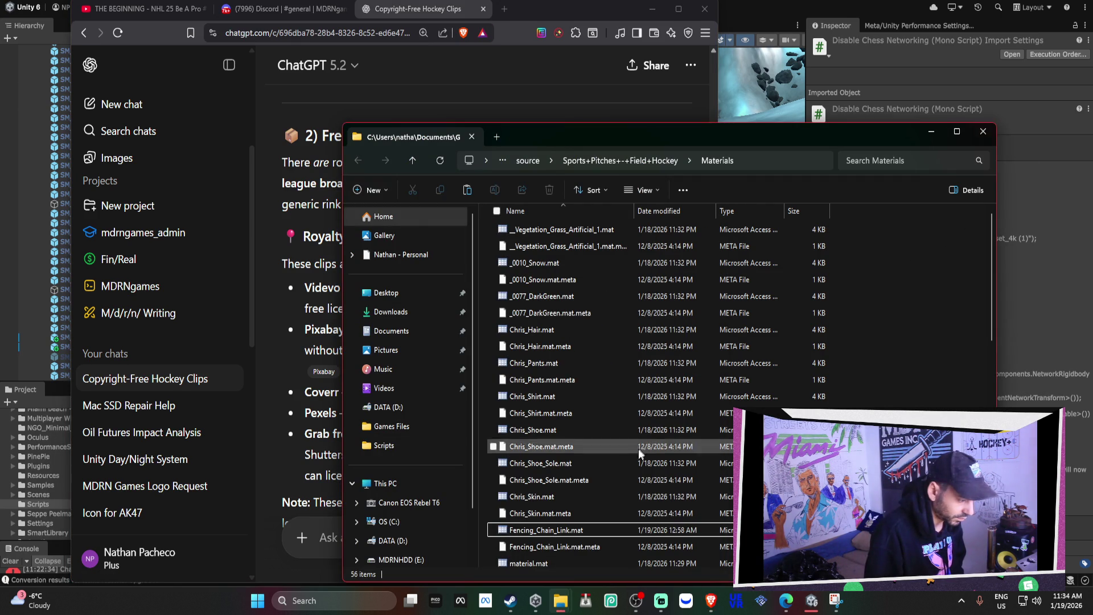
{"action": "left_click", "coordinate": [567, 532]}
{"action": "left_click", "coordinate": [983, 131]}
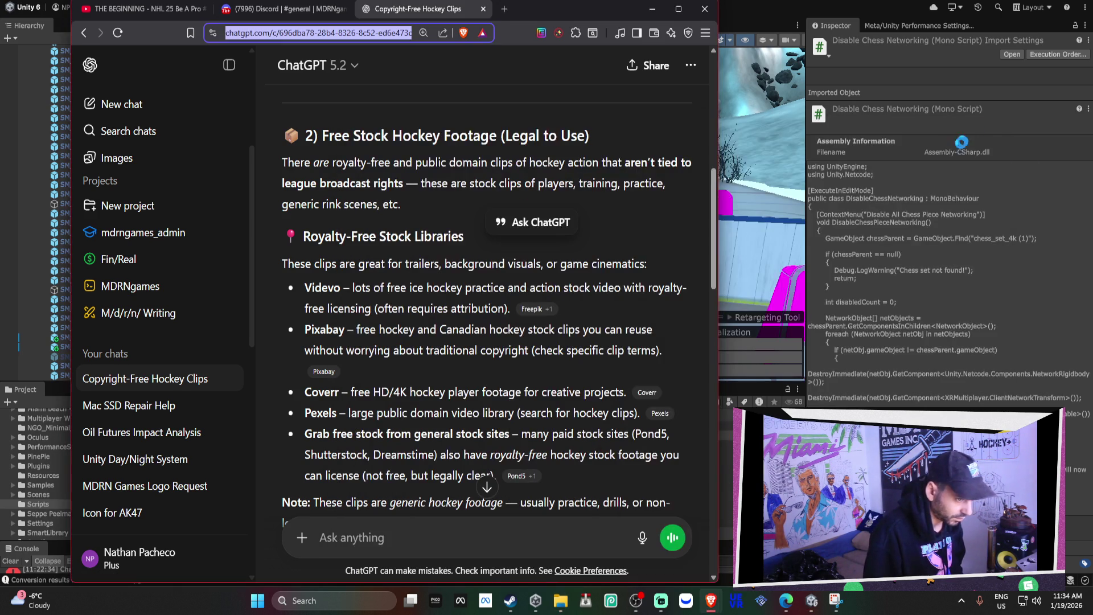
{"action": "left_click", "coordinate": [653, 10]}
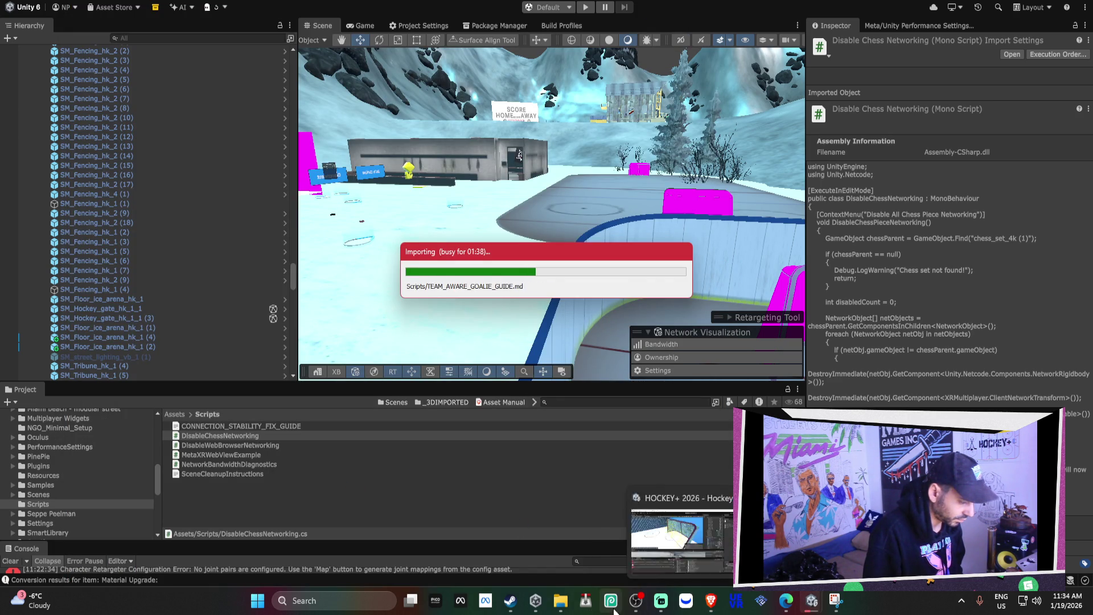
Go from the Scripts folder to Assets\_3DIMPORTED, paste Fencing_Chain_Link.mat there, and return to Unity.
{"action": "mouse_move", "coordinate": [560, 599]}
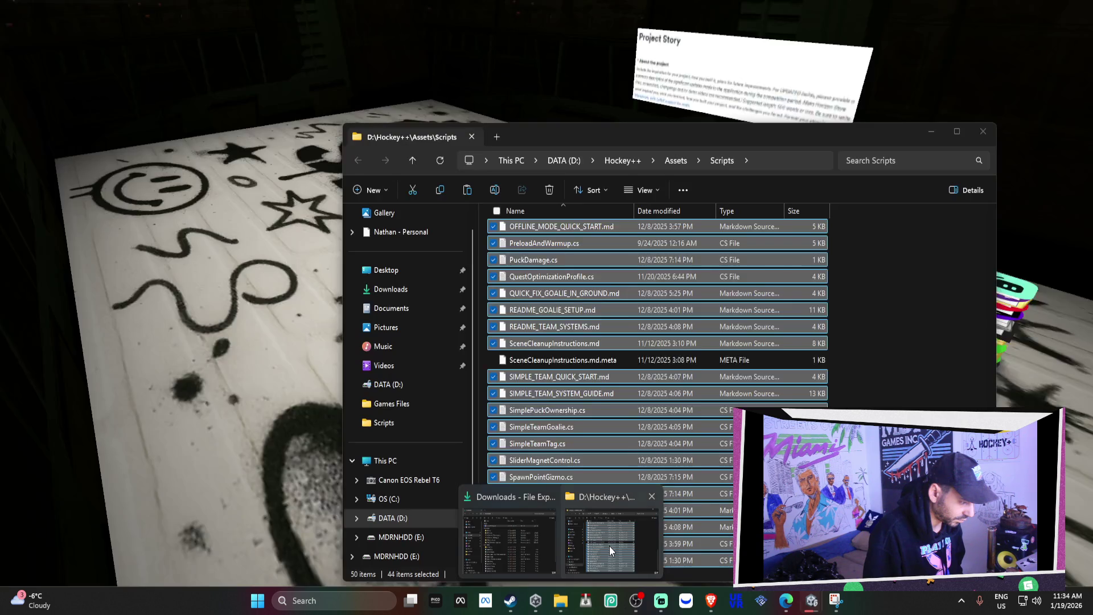
{"action": "left_click", "coordinate": [609, 546]}
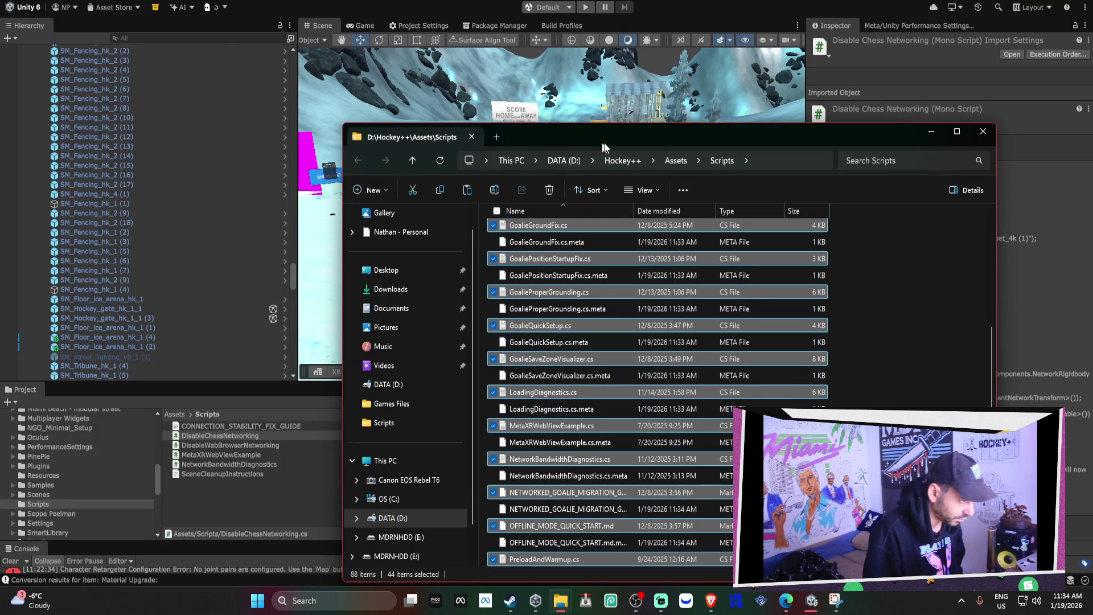
{"action": "left_click", "coordinate": [676, 161]}
{"action": "left_click", "coordinate": [542, 233]}
{"action": "double_click", "coordinate": [542, 233]}
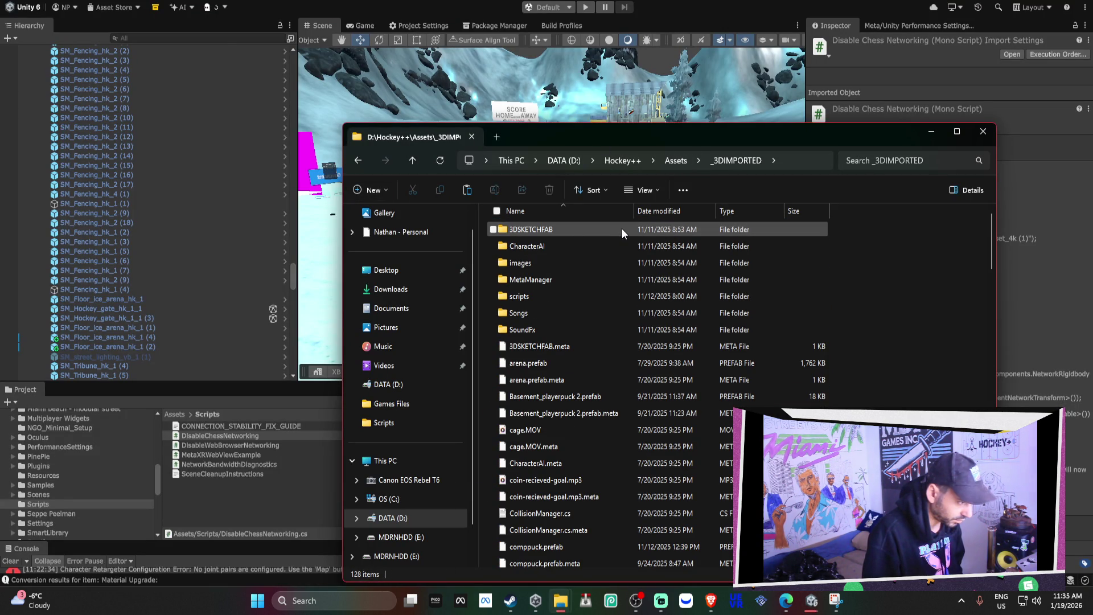
{"action": "scroll", "coordinate": [801, 317], "scroll_direction": "down", "scroll_amount": 10}
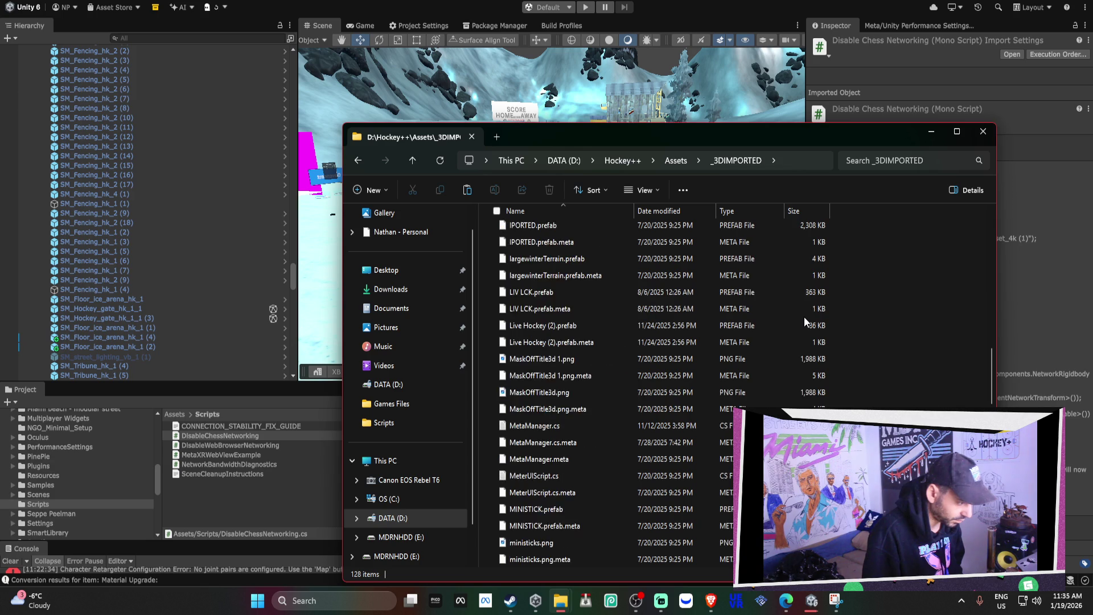
{"action": "scroll", "coordinate": [804, 317], "scroll_direction": "up", "scroll_amount": 7}
{"action": "scroll", "coordinate": [804, 316], "scroll_direction": "up", "scroll_amount": 3}
{"action": "key", "text": "ctrl+v"}
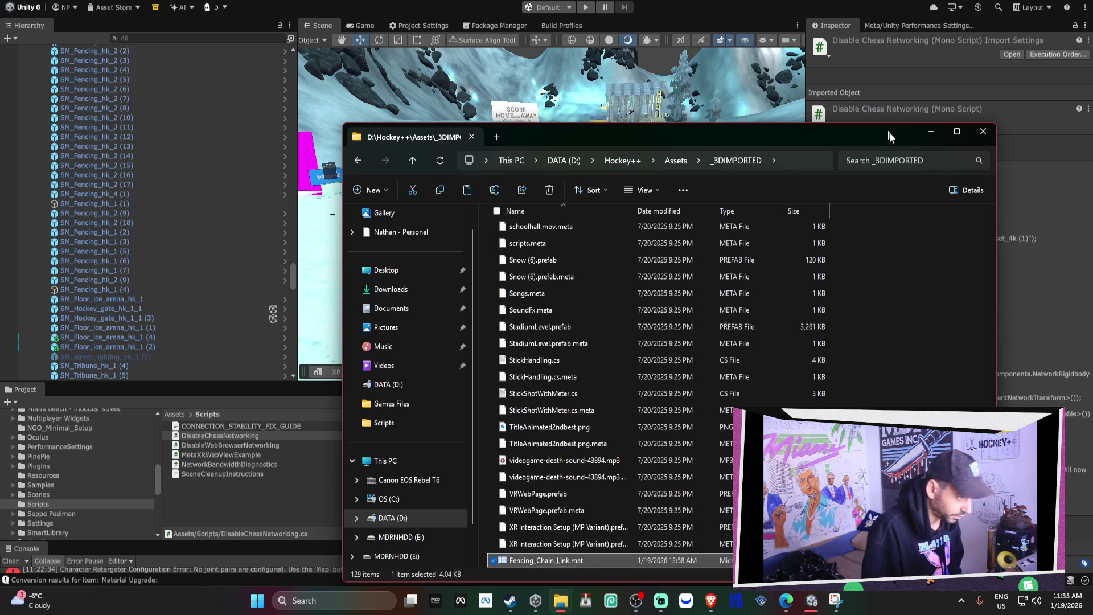
{"action": "left_click", "coordinate": [871, 112]}
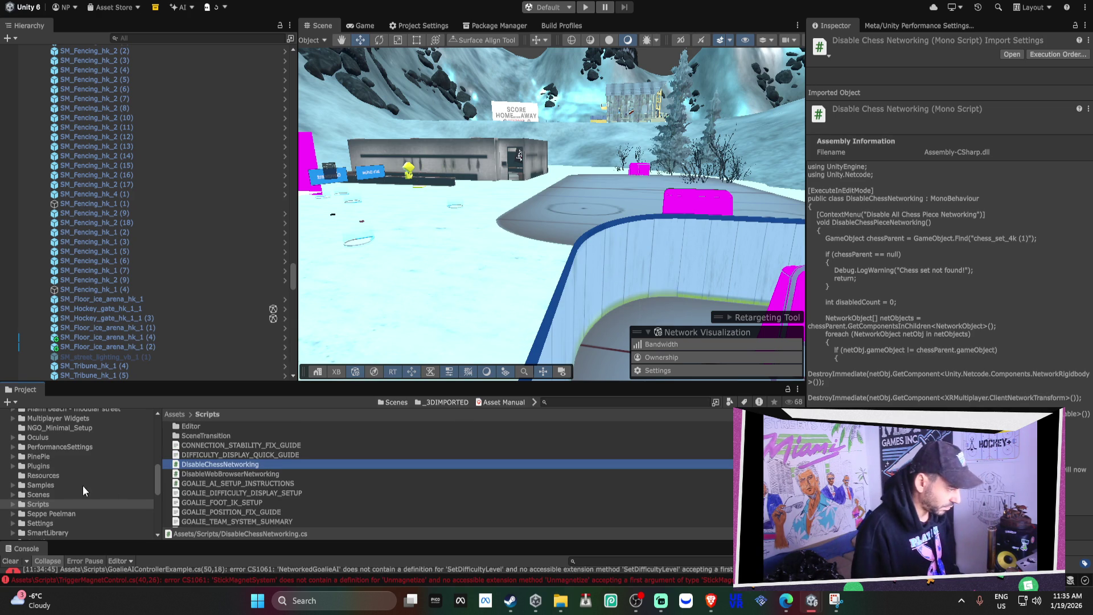
Browse the assets listed in the _3DIMPORTED folder in the Project window.
{"action": "scroll", "coordinate": [97, 479], "scroll_direction": "up", "scroll_amount": 5}
{"action": "left_click", "coordinate": [57, 440]}
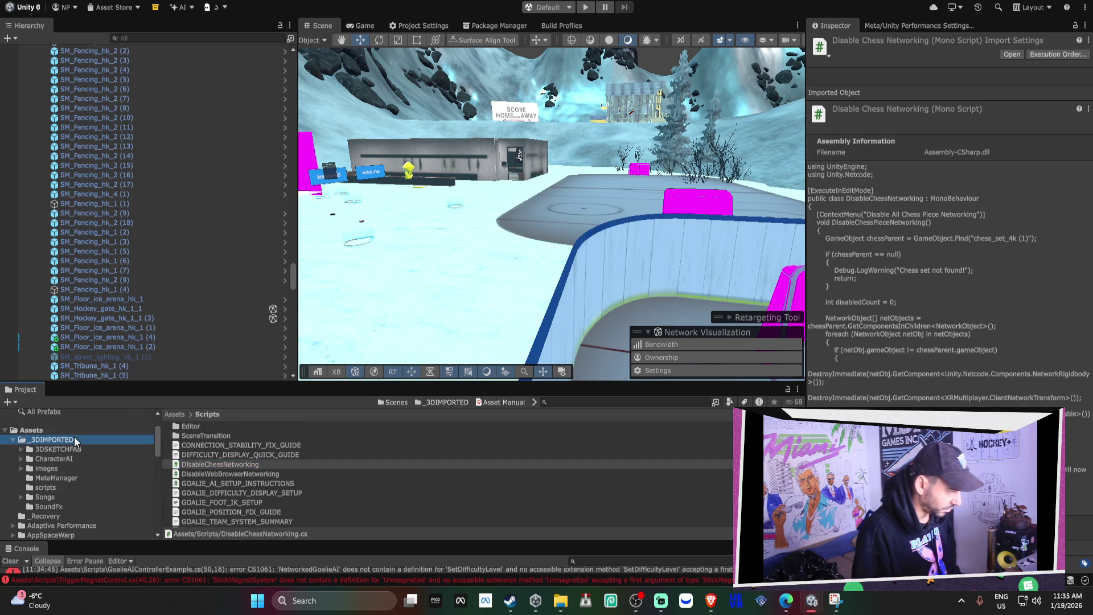
{"action": "scroll", "coordinate": [306, 460], "scroll_direction": "down", "scroll_amount": 2}
{"action": "scroll", "coordinate": [305, 456], "scroll_direction": "down", "scroll_amount": 5}
{"action": "scroll", "coordinate": [68, 455], "scroll_direction": "down", "scroll_amount": 2}
{"action": "scroll", "coordinate": [69, 450], "scroll_direction": "up", "scroll_amount": 3}
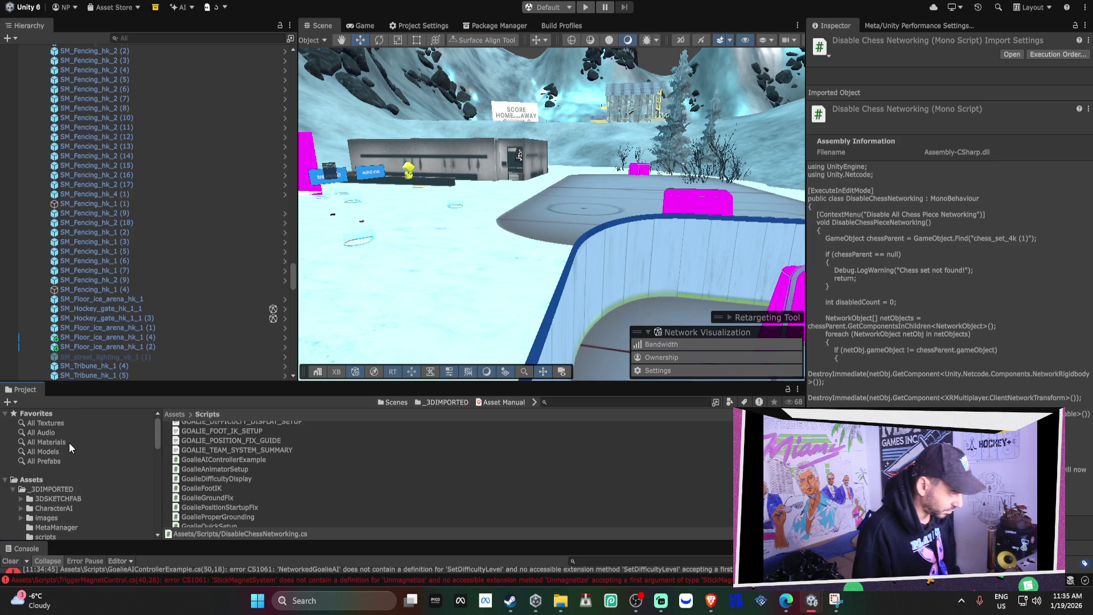
{"action": "left_click", "coordinate": [49, 488]}
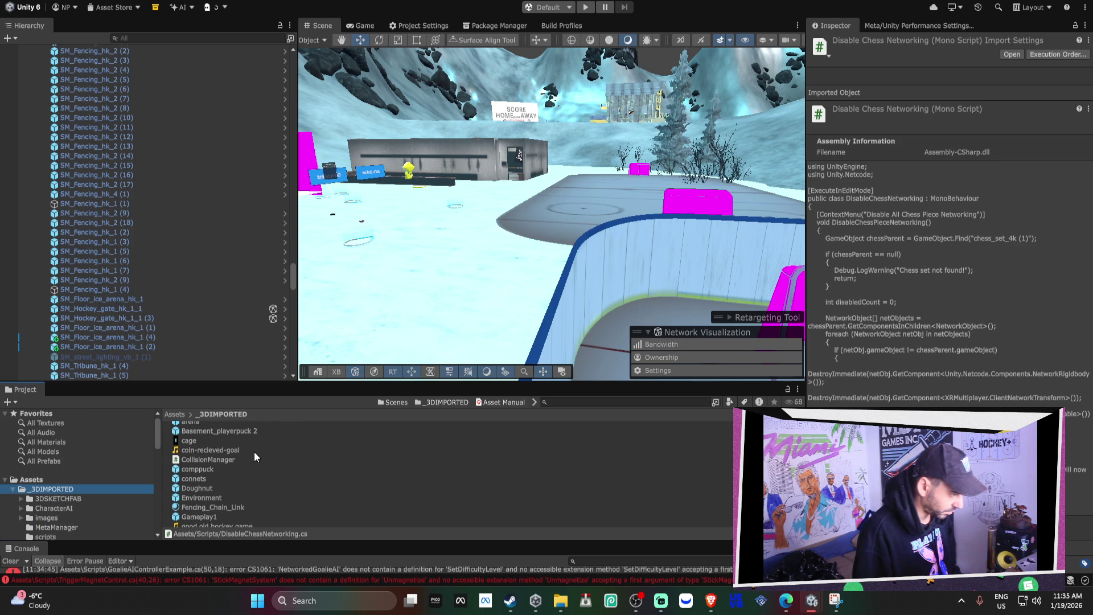
{"action": "scroll", "coordinate": [252, 450], "scroll_direction": "down", "scroll_amount": 5}
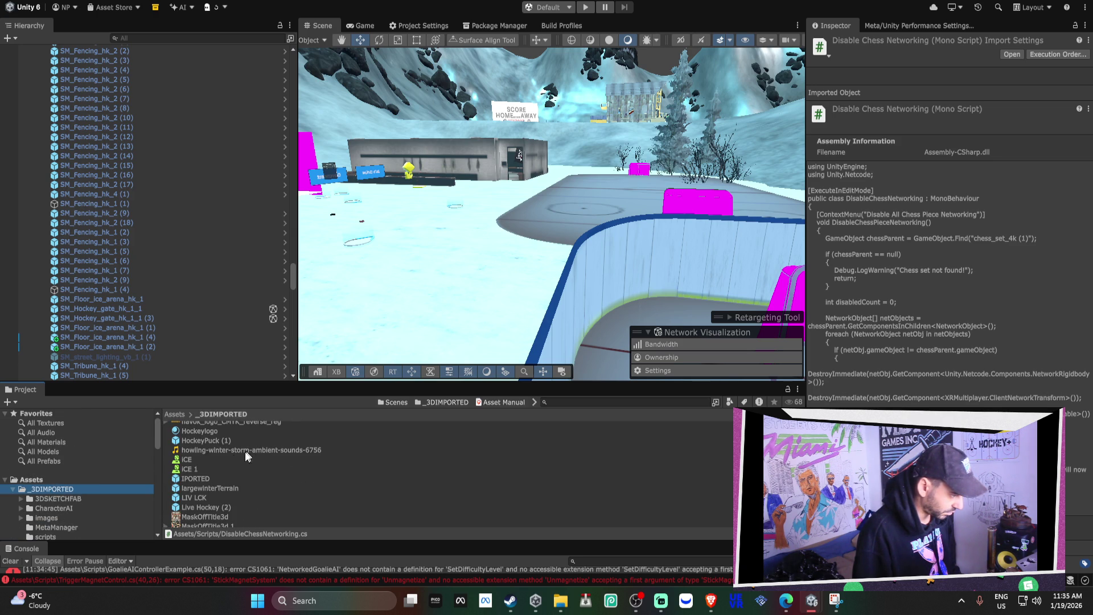
Inspect the Hockeylogo material and the havok_logo_CMYK_reverse_reg texture.
{"action": "left_click", "coordinate": [207, 431]}
{"action": "scroll", "coordinate": [208, 431], "scroll_direction": "up", "scroll_amount": 2}
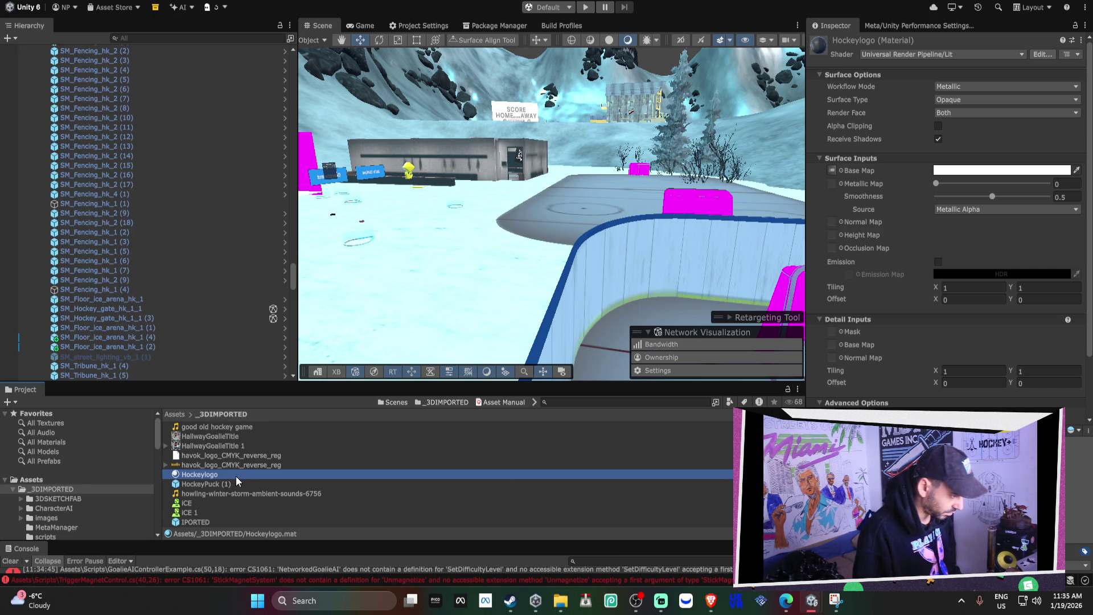
{"action": "right_click", "coordinate": [43, 489]}
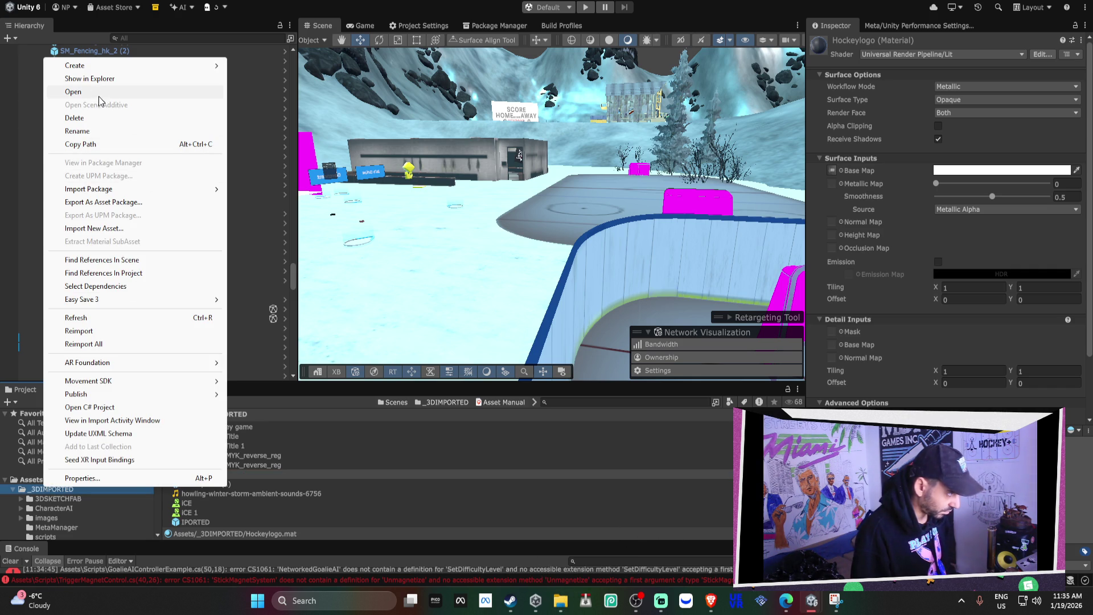
{"action": "left_click", "coordinate": [614, 401]}
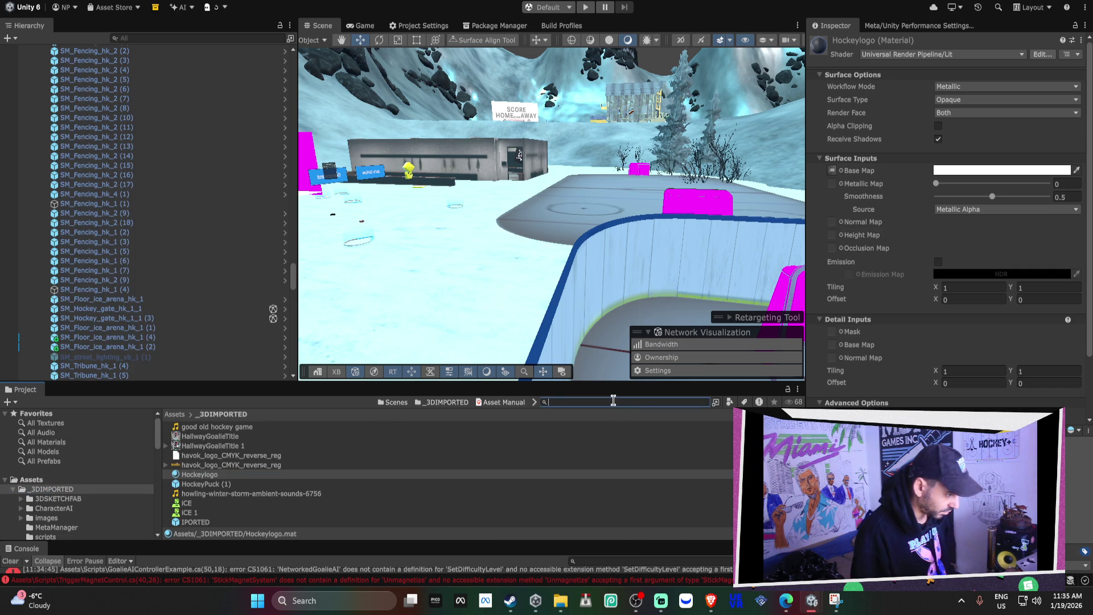
{"action": "left_click", "coordinate": [312, 463]}
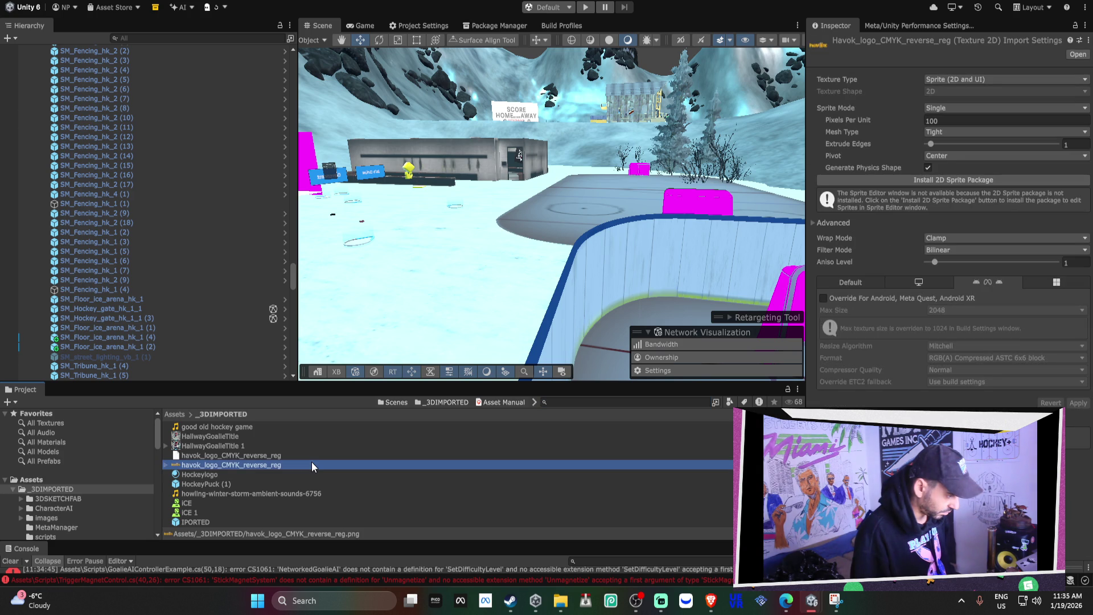
Look through the 3DSKETCHFAB and CharacterAI folders, then reveal _3DIMPORTED in File Explorer.
{"action": "left_click", "coordinate": [50, 479]}
{"action": "right_click", "coordinate": [51, 480]}
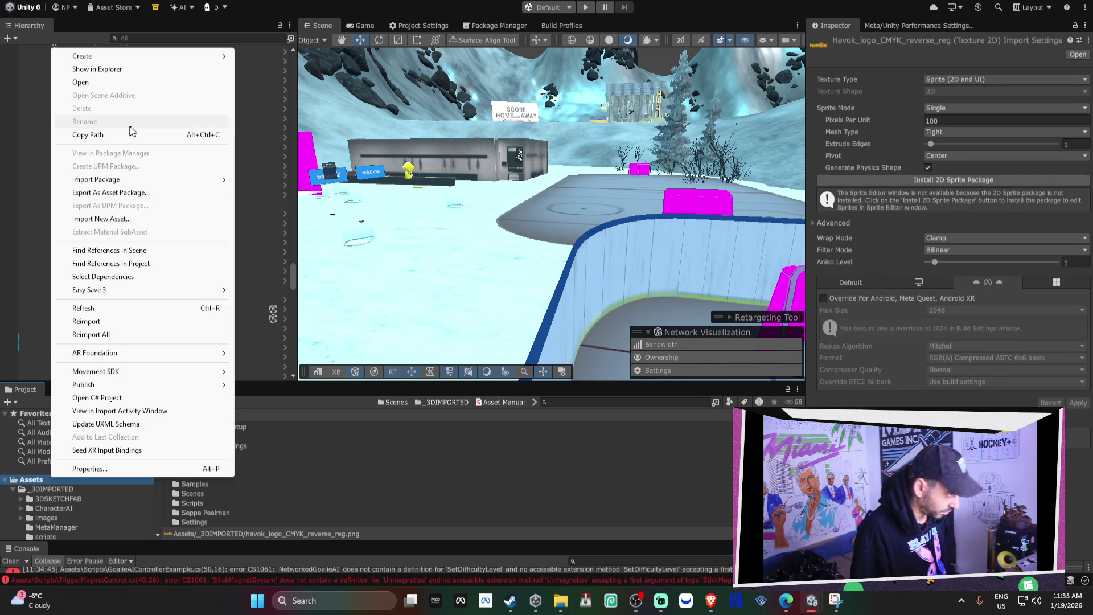
{"action": "left_click", "coordinate": [57, 500]}
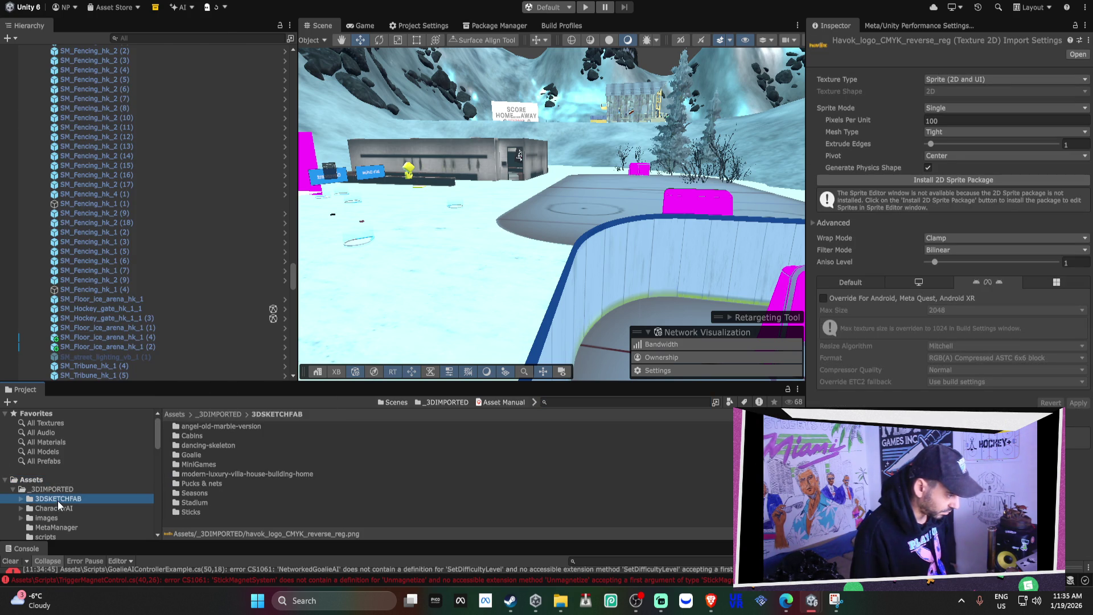
{"action": "left_click", "coordinate": [64, 509]}
{"action": "right_click", "coordinate": [57, 490]}
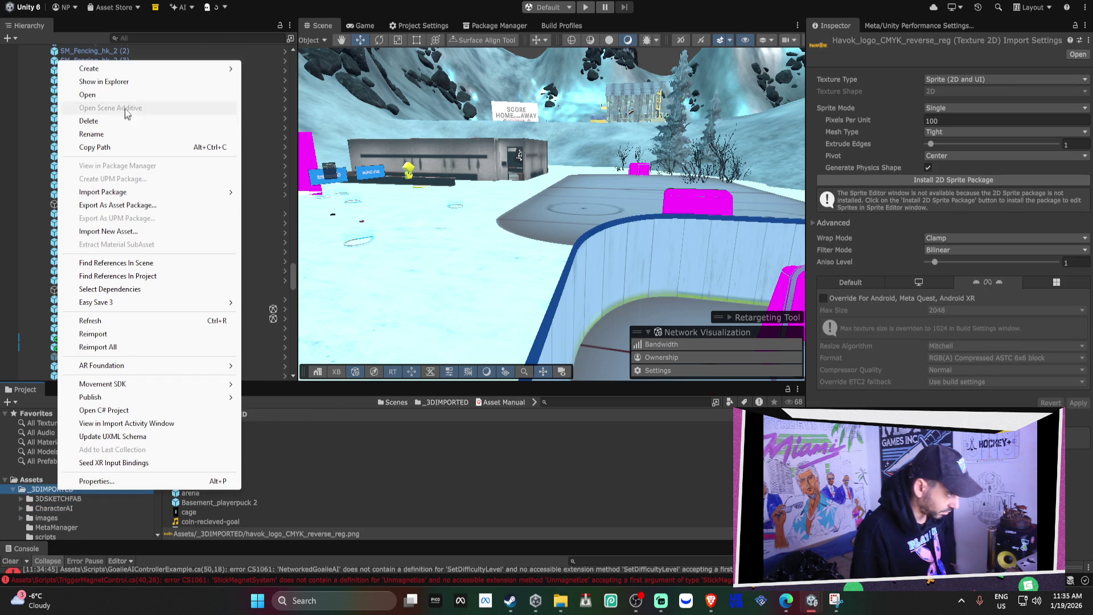
{"action": "left_click", "coordinate": [124, 81]}
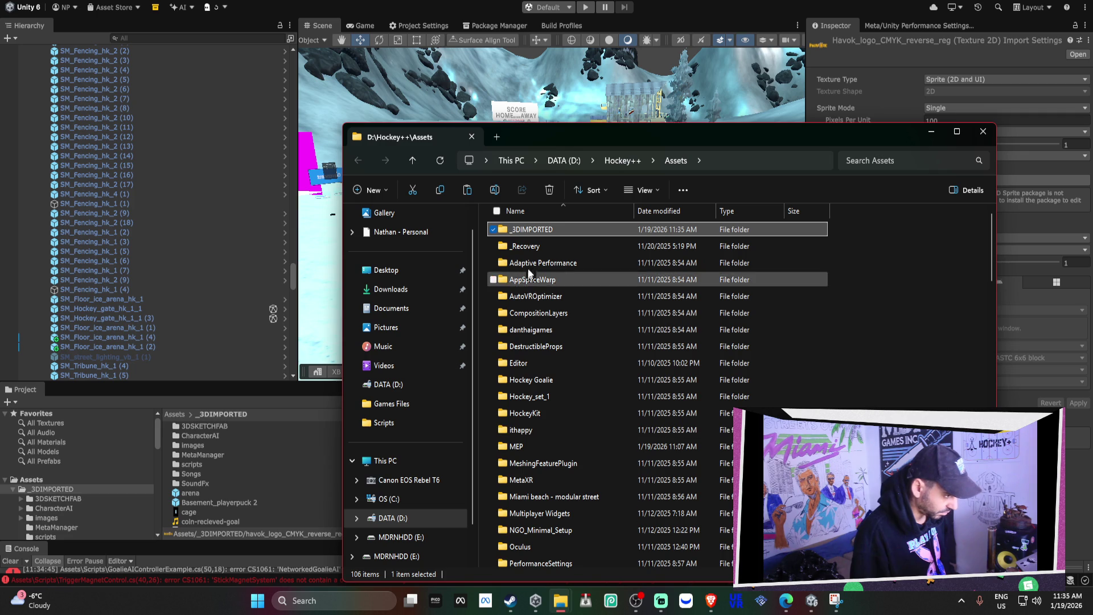
Paste Fencing_Chain_Link.mat into _3DIMPORTED, replacing the existing file.
{"action": "double_click", "coordinate": [534, 229]}
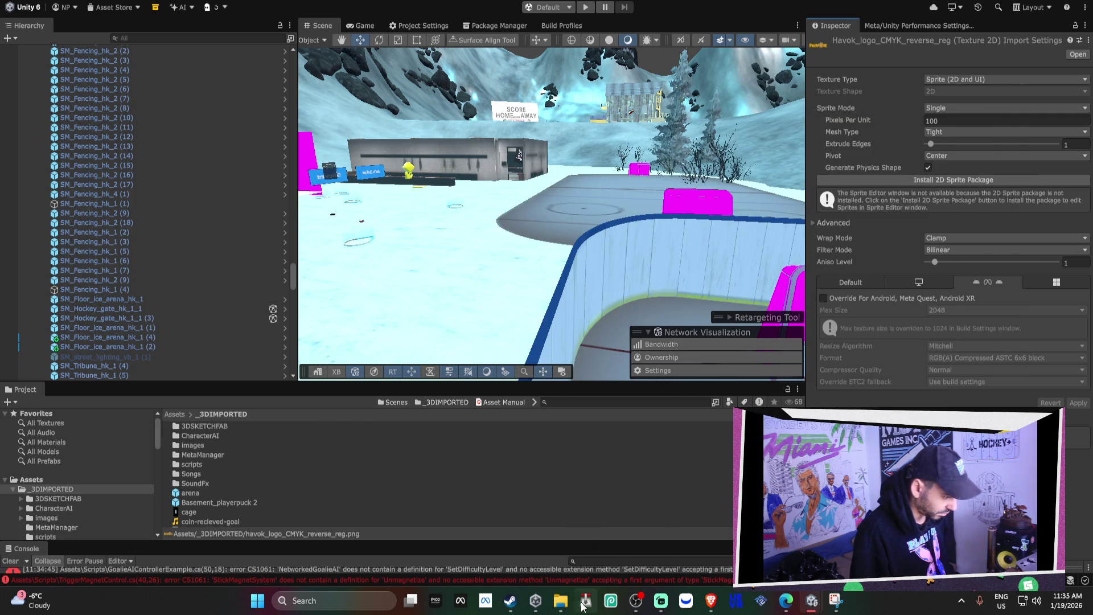
{"action": "mouse_move", "coordinate": [561, 601]}
{"action": "left_click", "coordinate": [652, 539]}
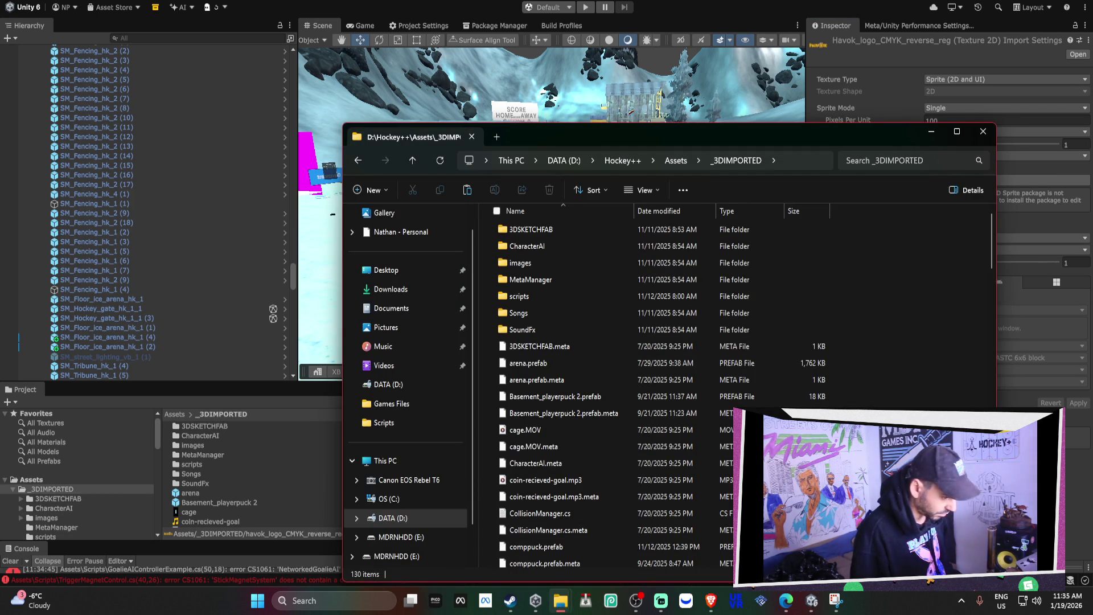
{"action": "key", "text": "ctrl+v"}
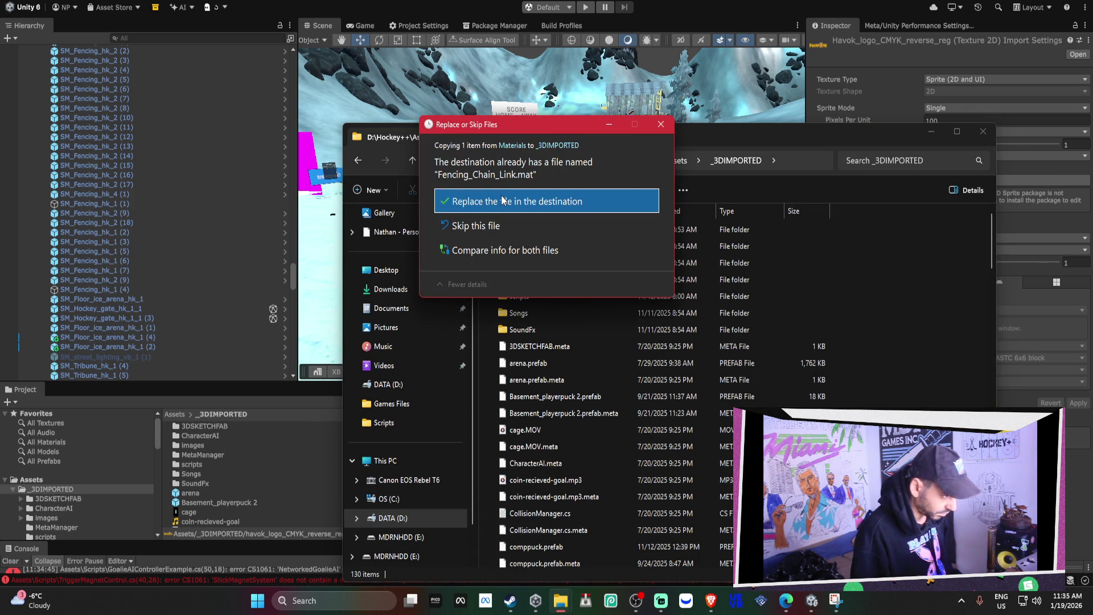
{"action": "left_click", "coordinate": [502, 200]}
Back in Unity's Project panel, start searching the assets for fencing.
{"action": "left_click", "coordinate": [229, 476]}
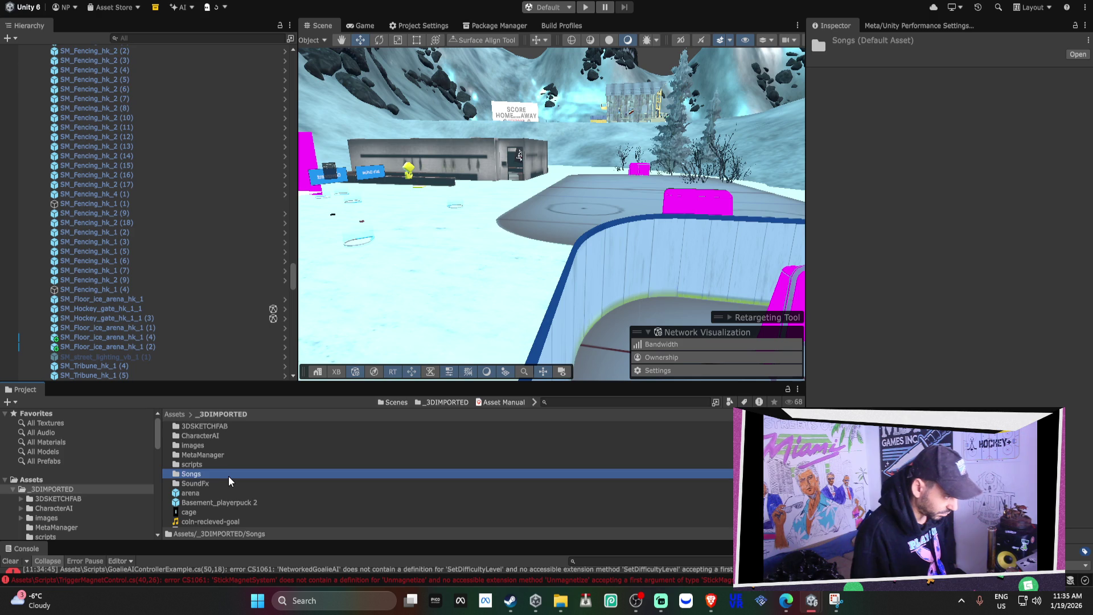
{"action": "scroll", "coordinate": [229, 480], "scroll_direction": "down", "scroll_amount": 5}
{"action": "left_click", "coordinate": [595, 401]}
{"action": "type", "text": "n c"}
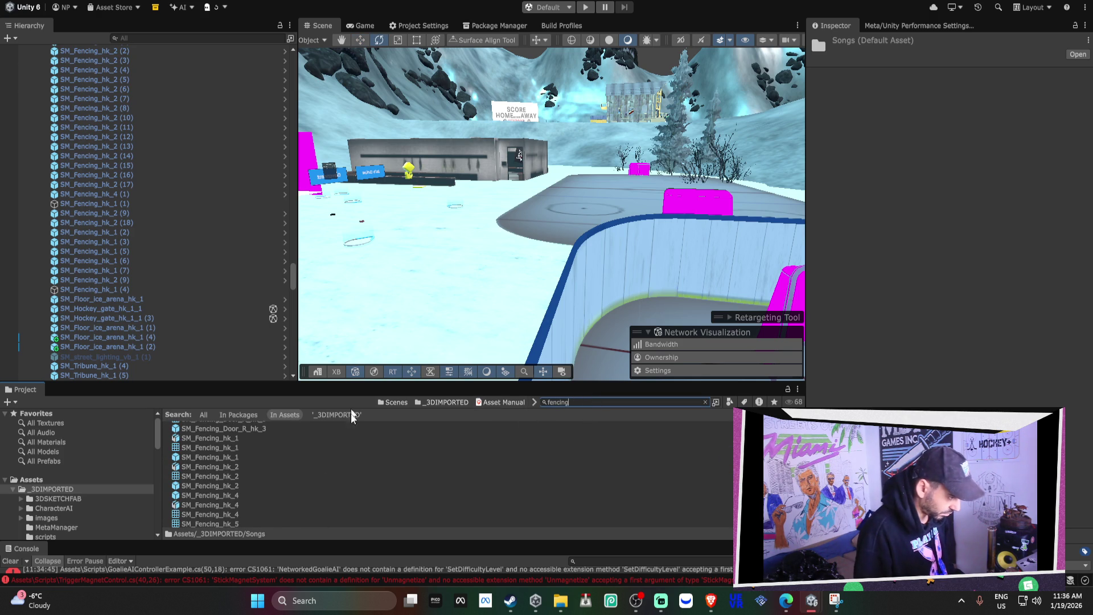
Apply Fencing_Chain_Link to the fence, the goal area and the piece by the boards.
{"action": "scroll", "coordinate": [327, 484], "scroll_direction": "up", "scroll_amount": 3}
{"action": "left_click", "coordinate": [264, 427]}
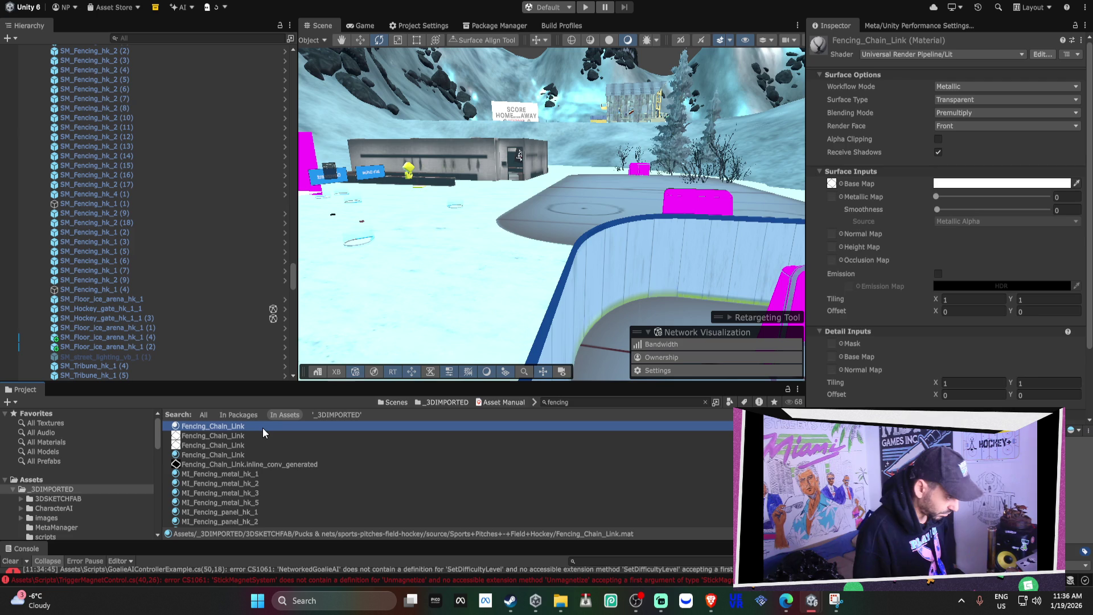
{"action": "left_click_drag", "start_coordinate": [262, 428], "coordinate": [780, 313]}
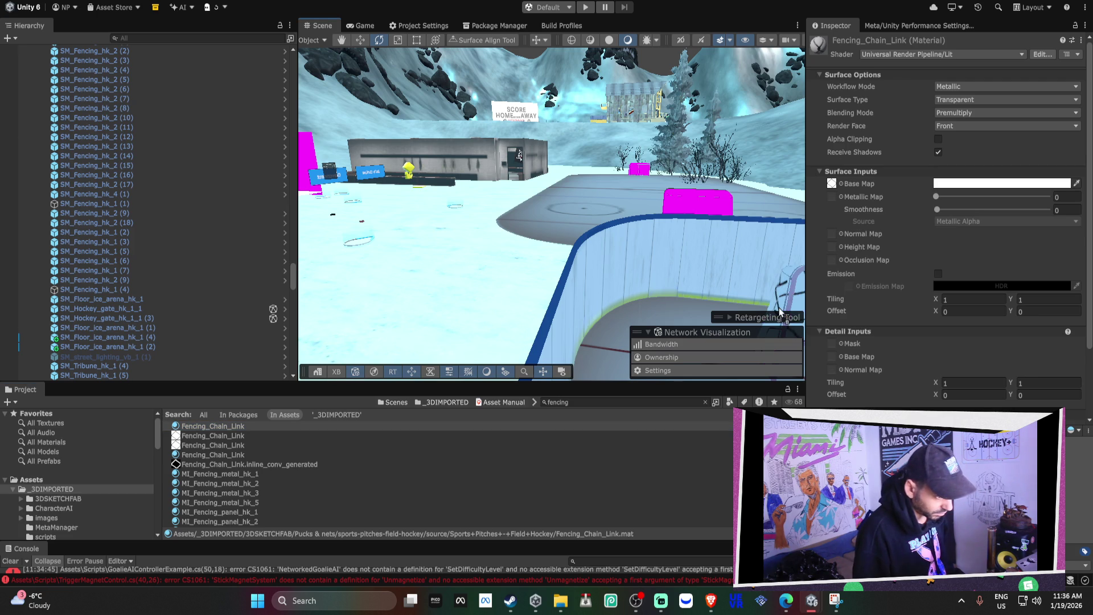
{"action": "double_click", "coordinate": [94, 213]}
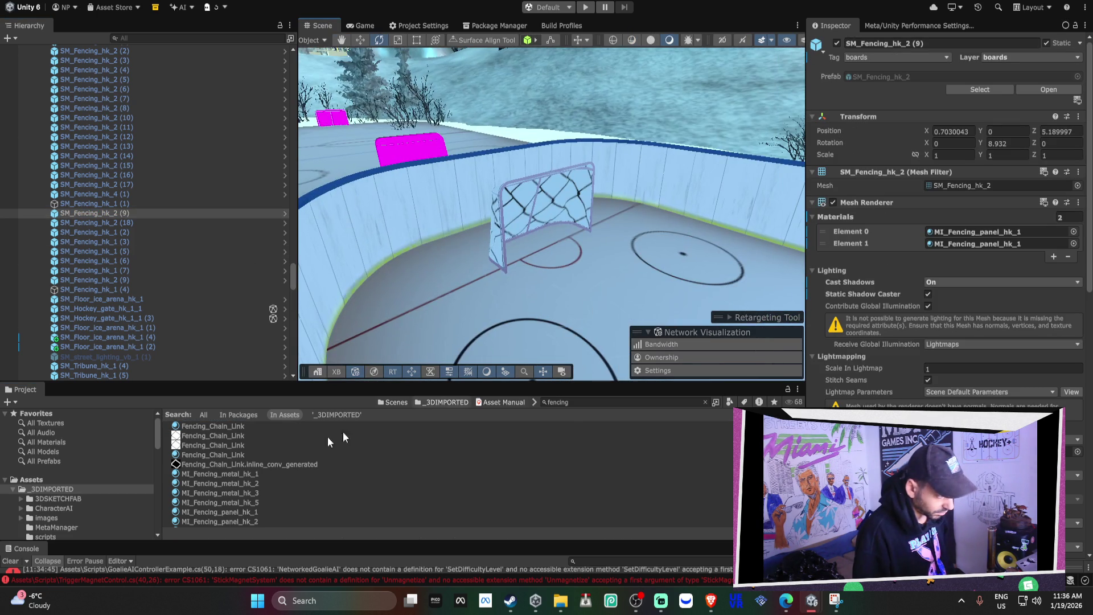
{"action": "mouse_move", "coordinate": [220, 457]}
{"action": "left_mouse_down"}
{"action": "mouse_move", "coordinate": [498, 295]}
{"action": "mouse_move", "coordinate": [497, 248]}
{"action": "mouse_move", "coordinate": [534, 196]}
{"action": "mouse_move", "coordinate": [571, 209]}
{"action": "mouse_move", "coordinate": [572, 193]}
{"action": "left_mouse_up"}
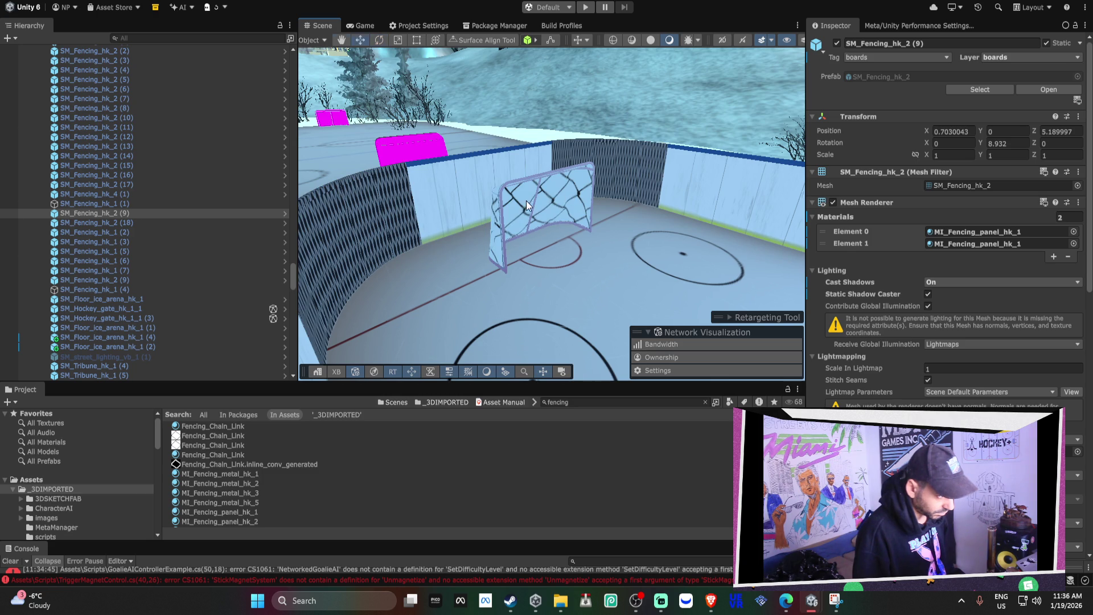
{"action": "scroll", "coordinate": [573, 193], "scroll_direction": "up", "scroll_amount": 10}
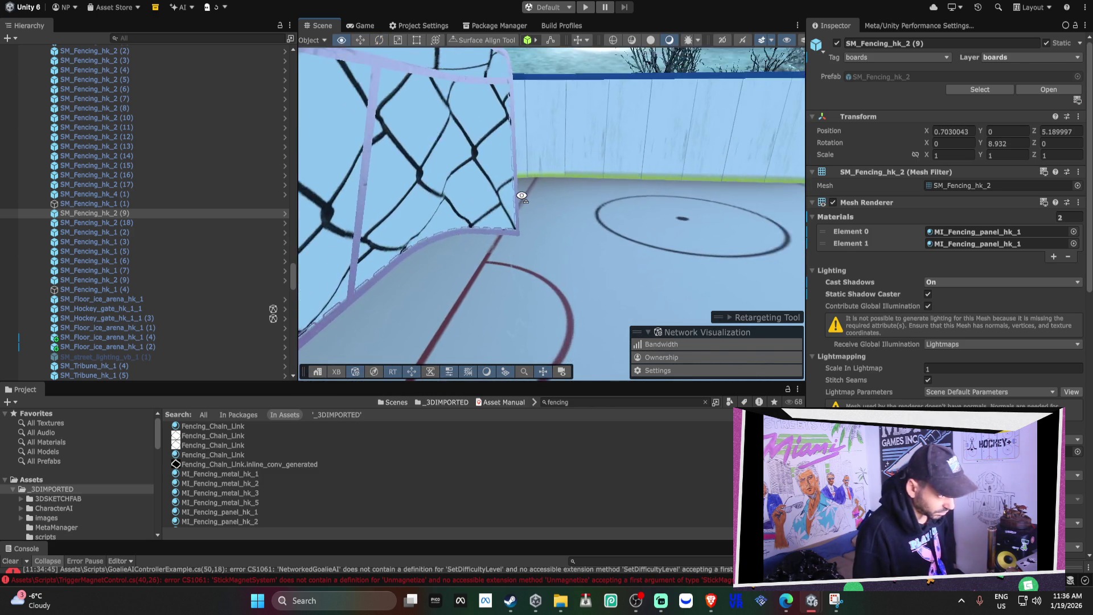
{"action": "left_click_drag", "start_coordinate": [522, 196], "coordinate": [590, 192]}
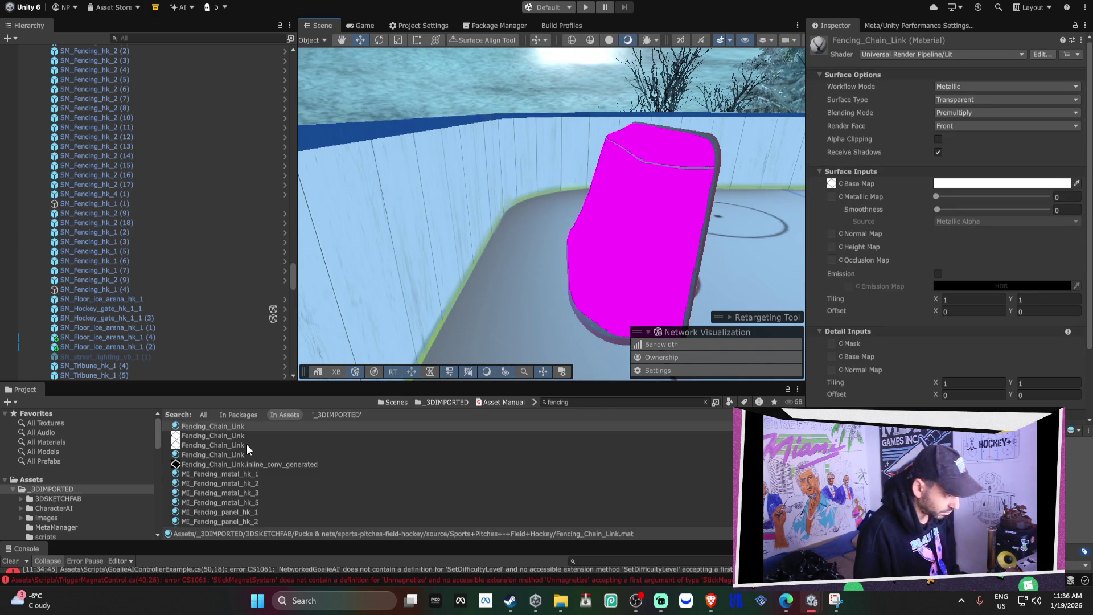
Give the magenta piece MI_Fencing_metal_hk_1 and orbit around the now-transparent panel.
{"action": "mouse_move", "coordinate": [247, 473]}
{"action": "left_mouse_down"}
{"action": "mouse_move", "coordinate": [579, 310]}
{"action": "mouse_move", "coordinate": [658, 226]}
{"action": "left_mouse_up"}
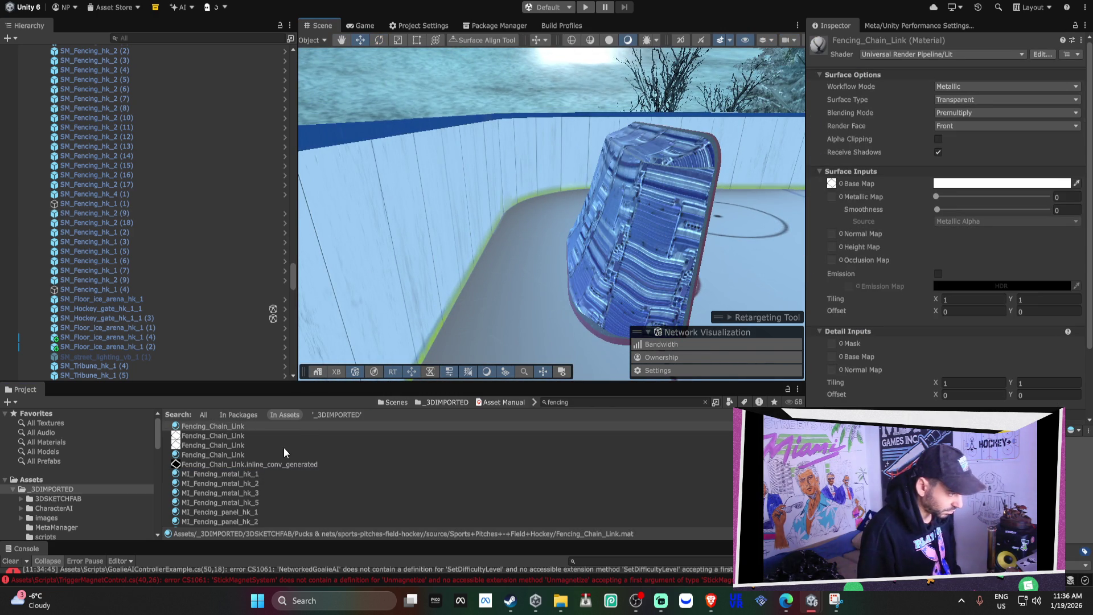
{"action": "mouse_move", "coordinate": [572, 222]}
{"action": "left_mouse_down"}
{"action": "mouse_move", "coordinate": [535, 204]}
{"action": "mouse_move", "coordinate": [332, 268]}
{"action": "mouse_move", "coordinate": [626, 262]}
{"action": "left_mouse_up"}
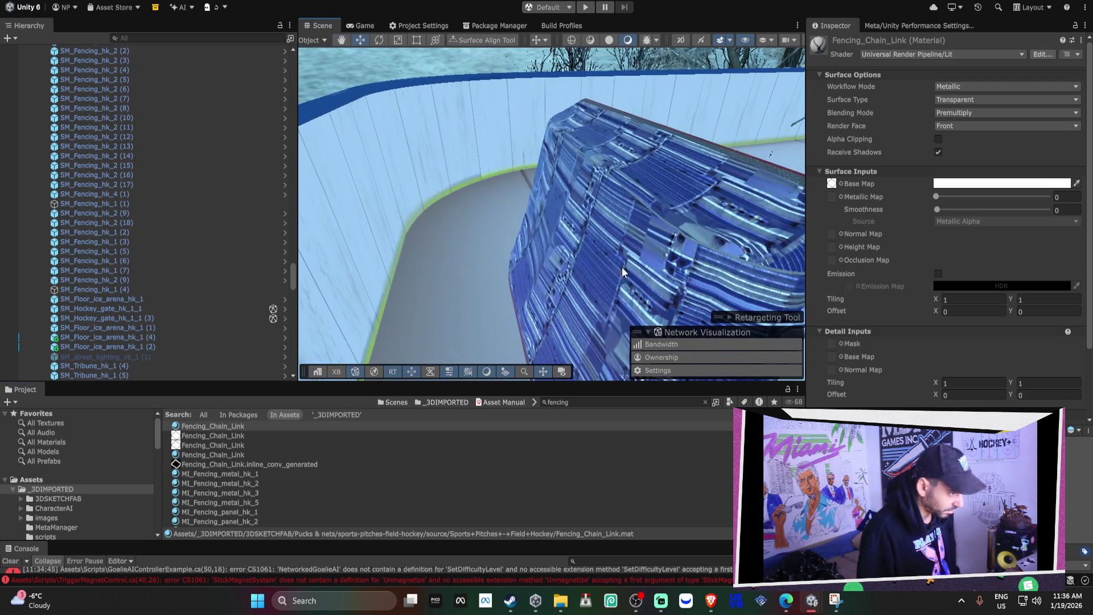
{"action": "scroll", "coordinate": [245, 496], "scroll_direction": "down", "scroll_amount": 2}
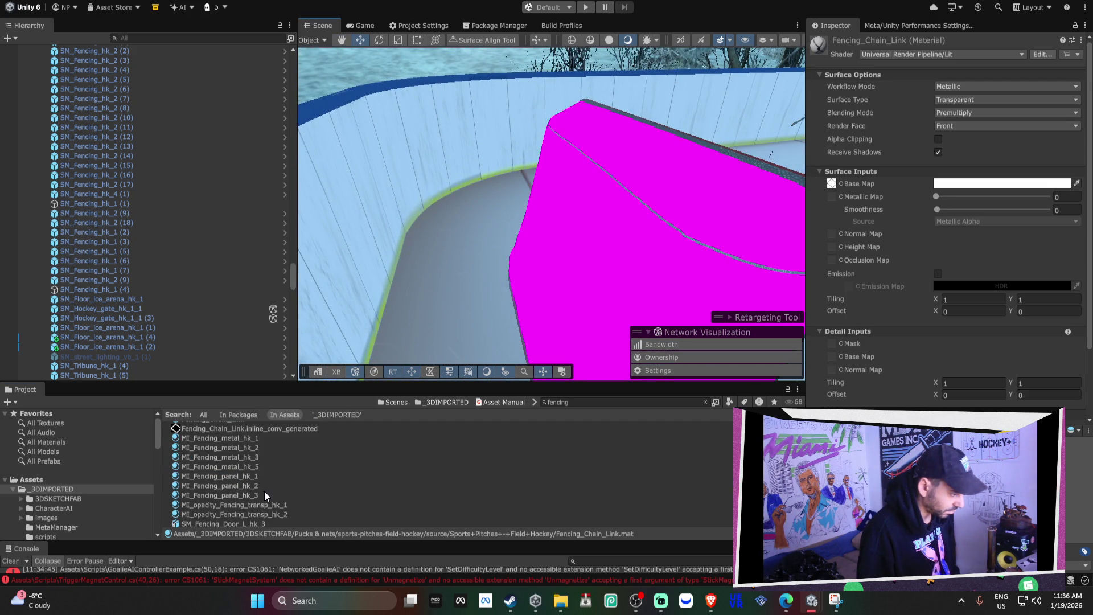
{"action": "mouse_move", "coordinate": [648, 275]}
{"action": "left_mouse_down"}
{"action": "mouse_move", "coordinate": [490, 166]}
{"action": "mouse_move", "coordinate": [386, 156]}
{"action": "mouse_move", "coordinate": [404, 165]}
{"action": "left_mouse_up"}
{"action": "mouse_move", "coordinate": [1071, 170]}
{"action": "left_mouse_down"}
{"action": "mouse_move", "coordinate": [903, 236]}
{"action": "mouse_move", "coordinate": [894, 257]}
{"action": "left_mouse_up"}
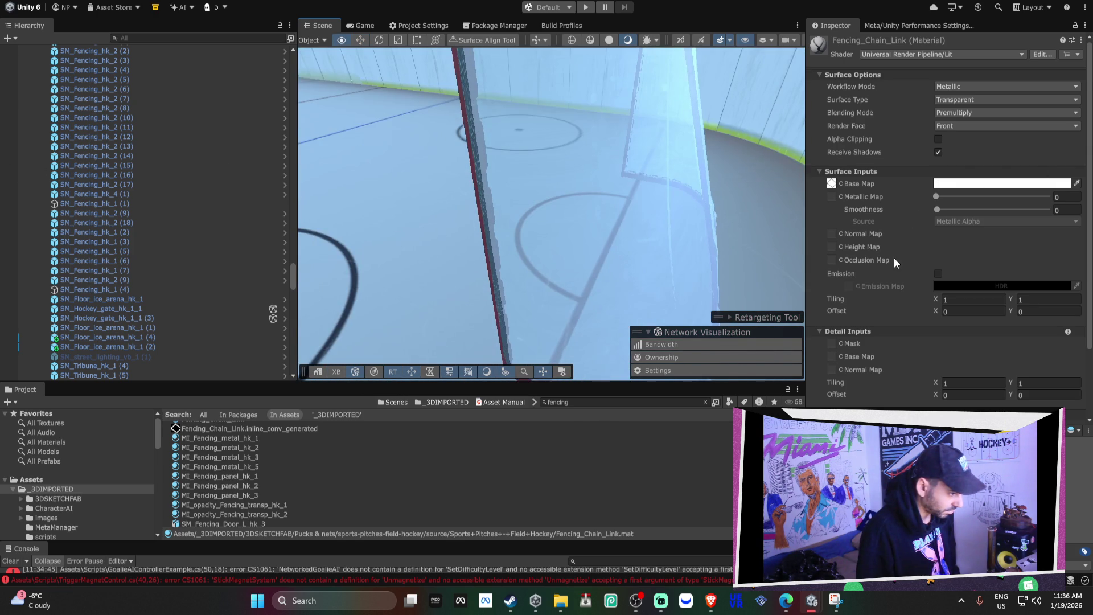
{"action": "scroll", "coordinate": [282, 492], "scroll_direction": "down", "scroll_amount": 3}
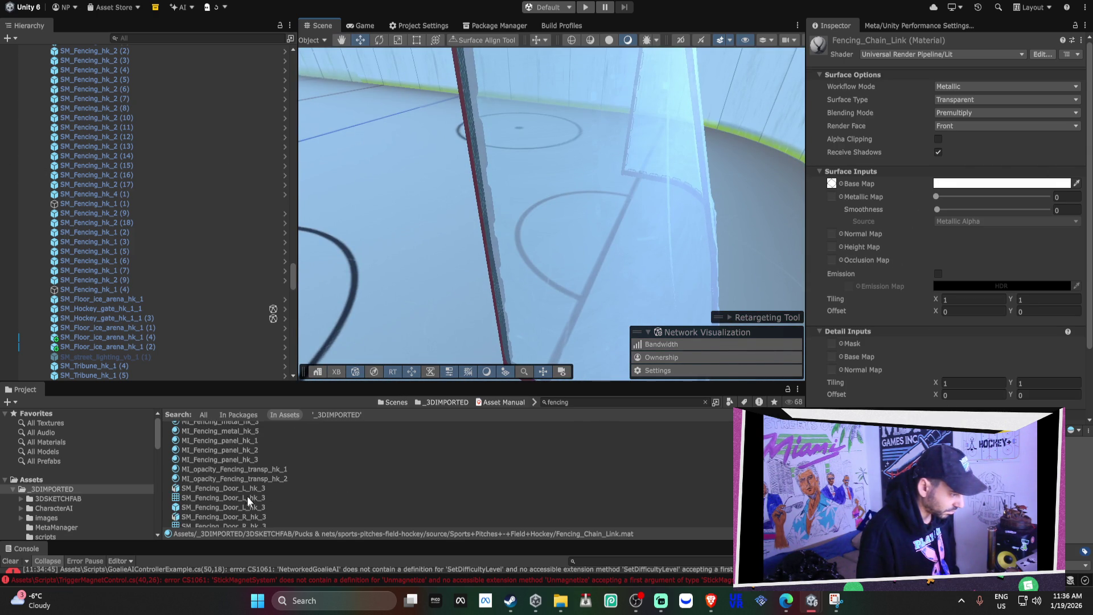
{"action": "scroll", "coordinate": [234, 496], "scroll_direction": "down", "scroll_amount": 3}
{"action": "scroll", "coordinate": [234, 495], "scroll_direction": "down", "scroll_amount": 9}
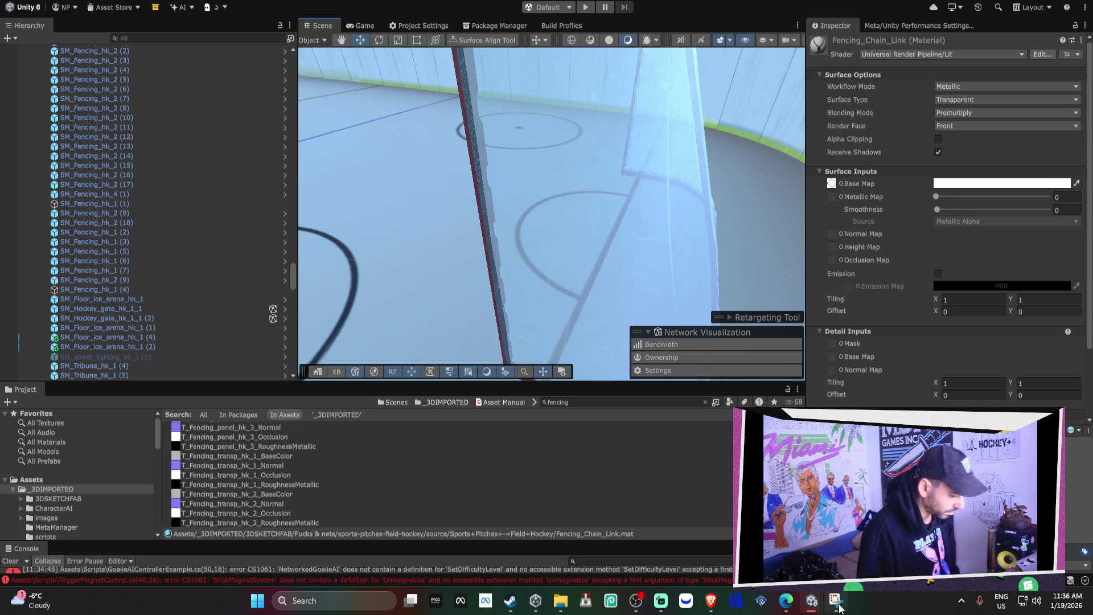
Bring the HOCKEY project's Unity window to the front.
{"action": "mouse_move", "coordinate": [815, 610]}
{"action": "mouse_move", "coordinate": [654, 602]}
{"action": "mouse_move", "coordinate": [608, 607]}
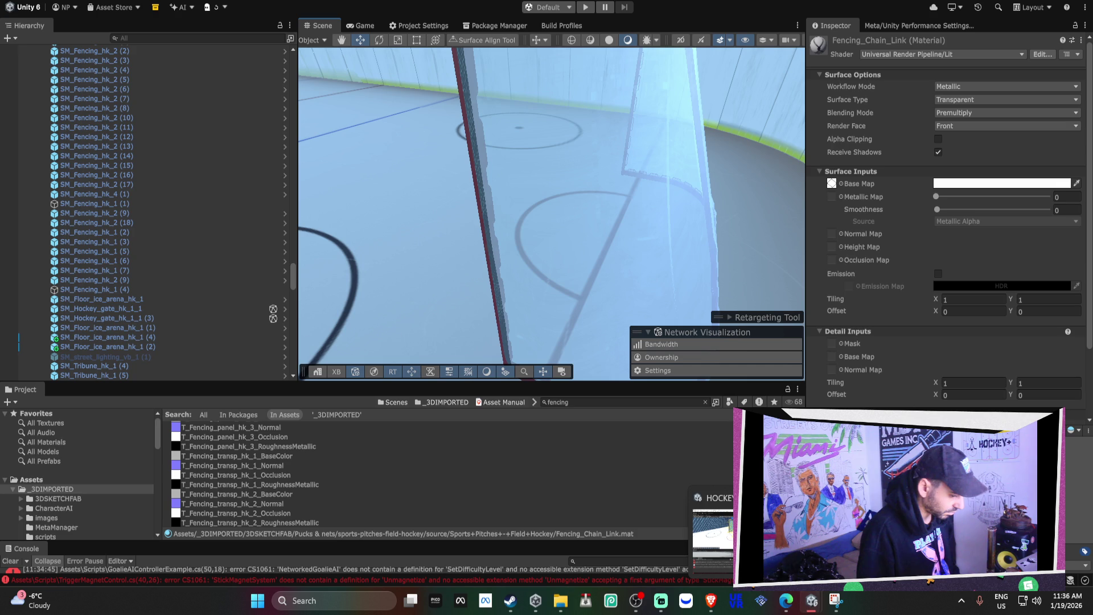
{"action": "mouse_move", "coordinate": [712, 535]}
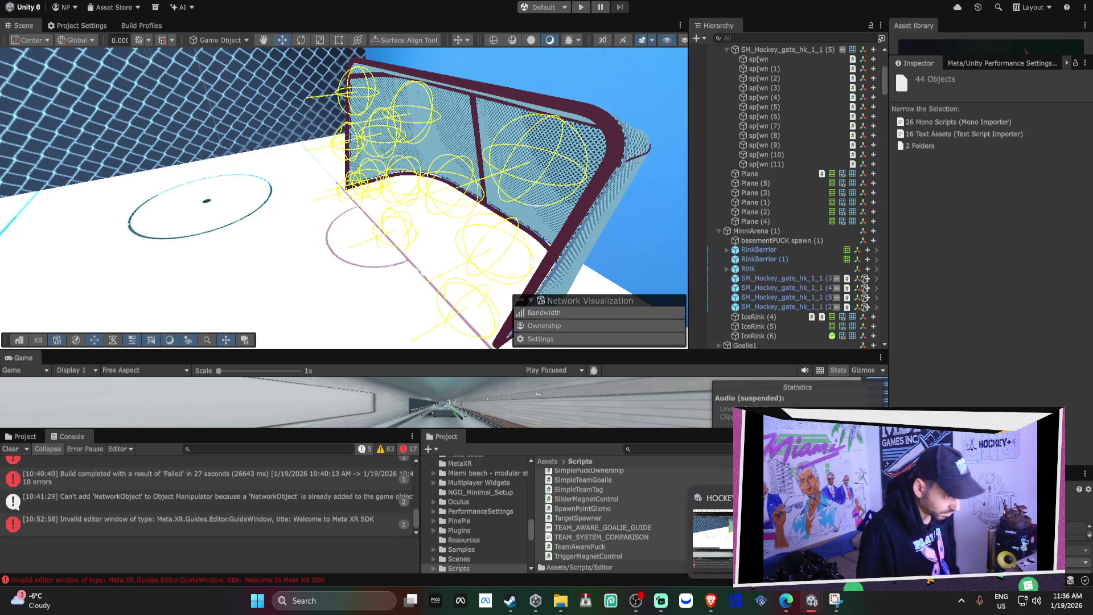
{"action": "left_click", "coordinate": [712, 536]}
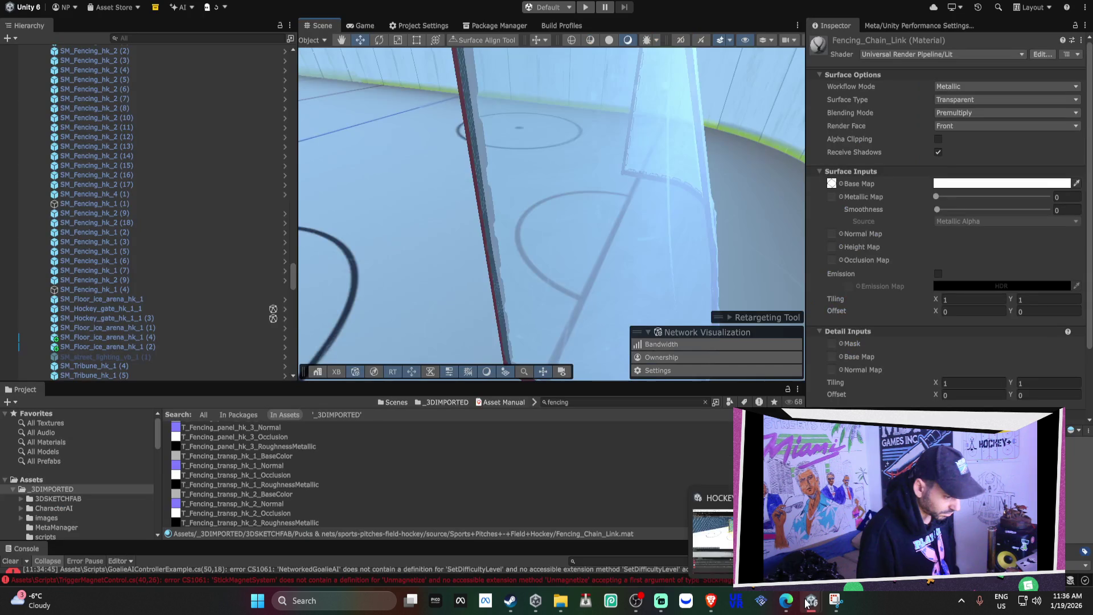
Select the hockey goal and scroll its Inspector to the Mesh Collider and missing-script component.
{"action": "mouse_move", "coordinate": [574, 188]}
{"action": "left_mouse_down"}
{"action": "mouse_move", "coordinate": [461, 172]}
{"action": "mouse_move", "coordinate": [713, 172]}
{"action": "mouse_move", "coordinate": [642, 188]}
{"action": "mouse_move", "coordinate": [594, 178]}
{"action": "left_mouse_up"}
{"action": "left_click", "coordinate": [594, 178]}
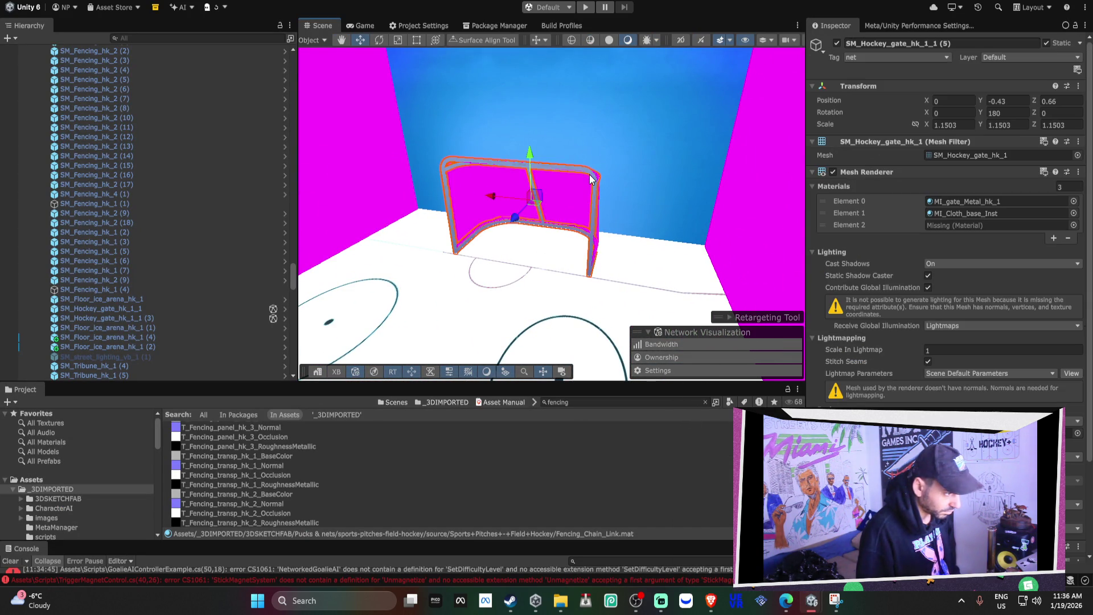
{"action": "scroll", "coordinate": [893, 289], "scroll_direction": "down", "scroll_amount": 6}
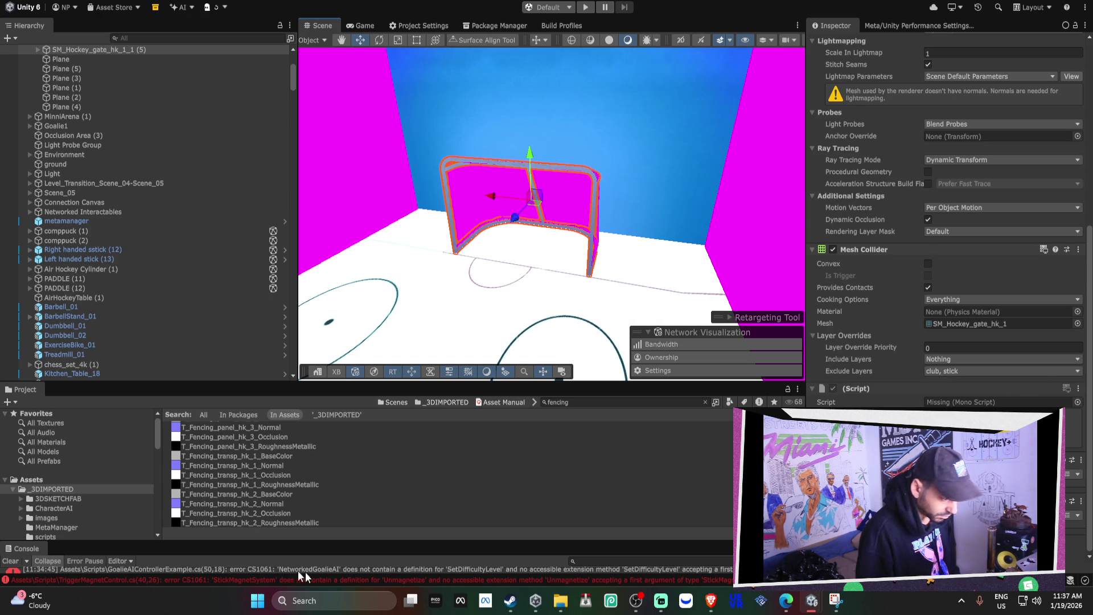
Enlarge the Console and open the first error, SetAIActive in GoalieAIControllerExample.cs.
{"action": "left_click_drag", "start_coordinate": [300, 540], "coordinate": [319, 272]}
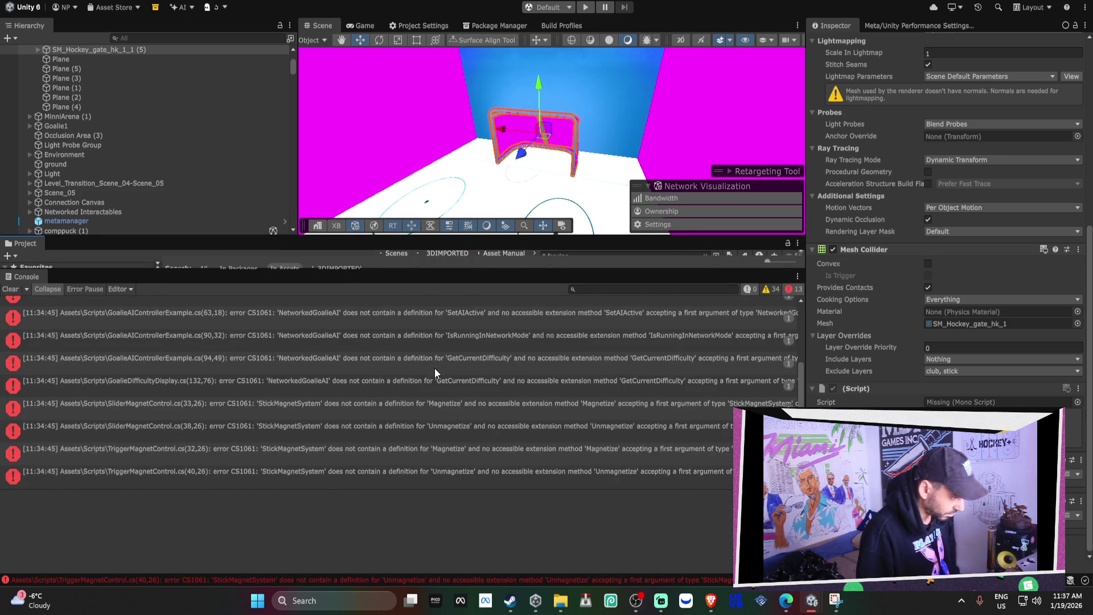
{"action": "scroll", "coordinate": [435, 368], "scroll_direction": "up", "scroll_amount": 3}
{"action": "left_click", "coordinate": [411, 302]}
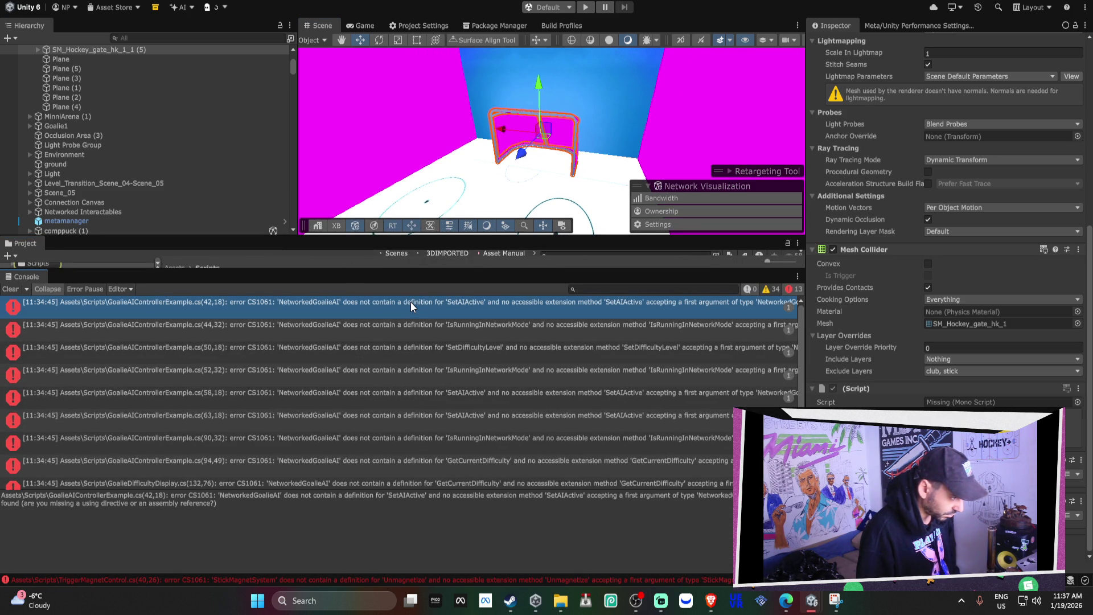
{"action": "scroll", "coordinate": [412, 300], "scroll_direction": "down", "scroll_amount": 3}
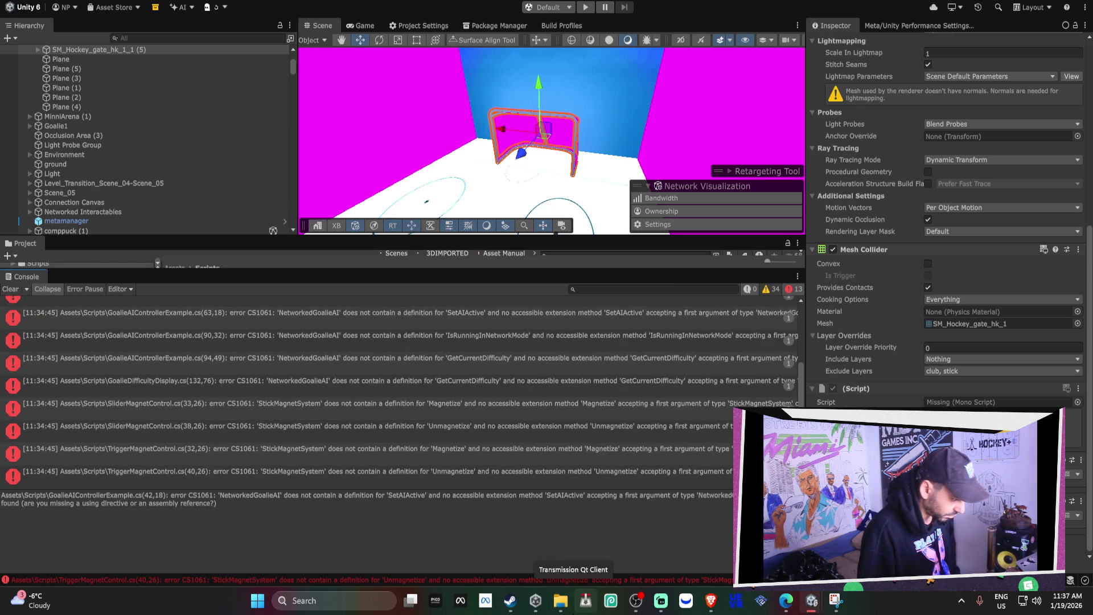
Close the torrent client window and switch to the other Unity editor.
{"action": "mouse_move", "coordinate": [568, 609]}
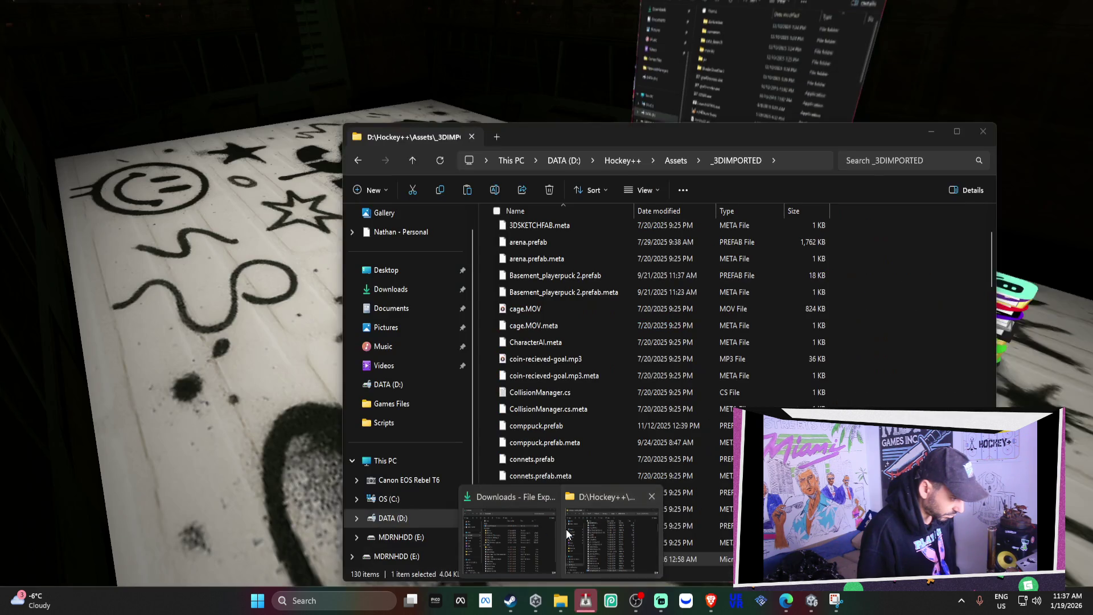
{"action": "left_click", "coordinate": [566, 529]}
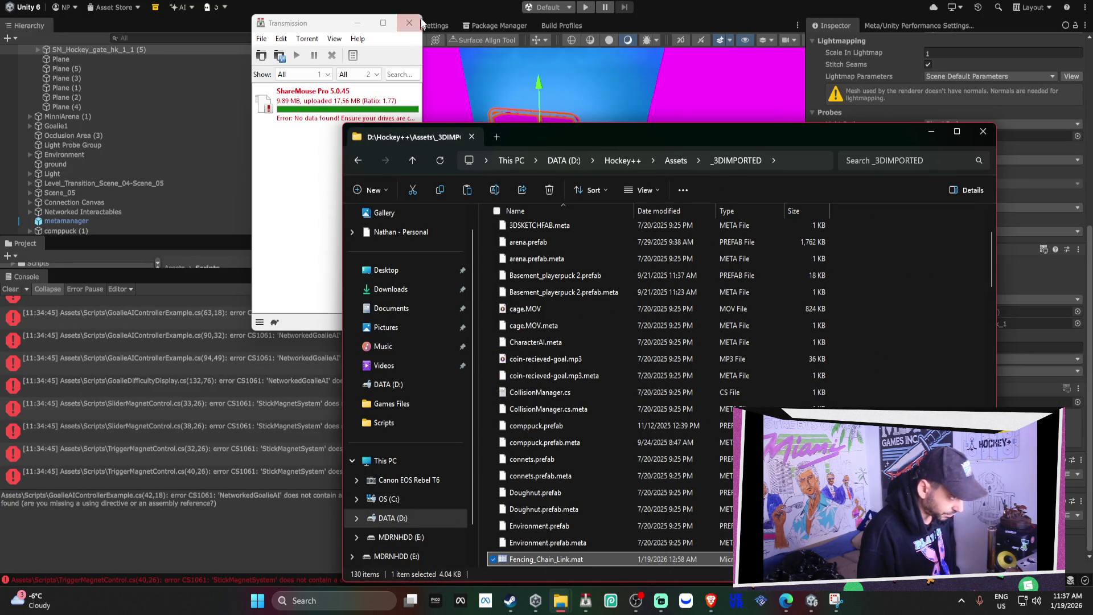
{"action": "left_click", "coordinate": [420, 24]}
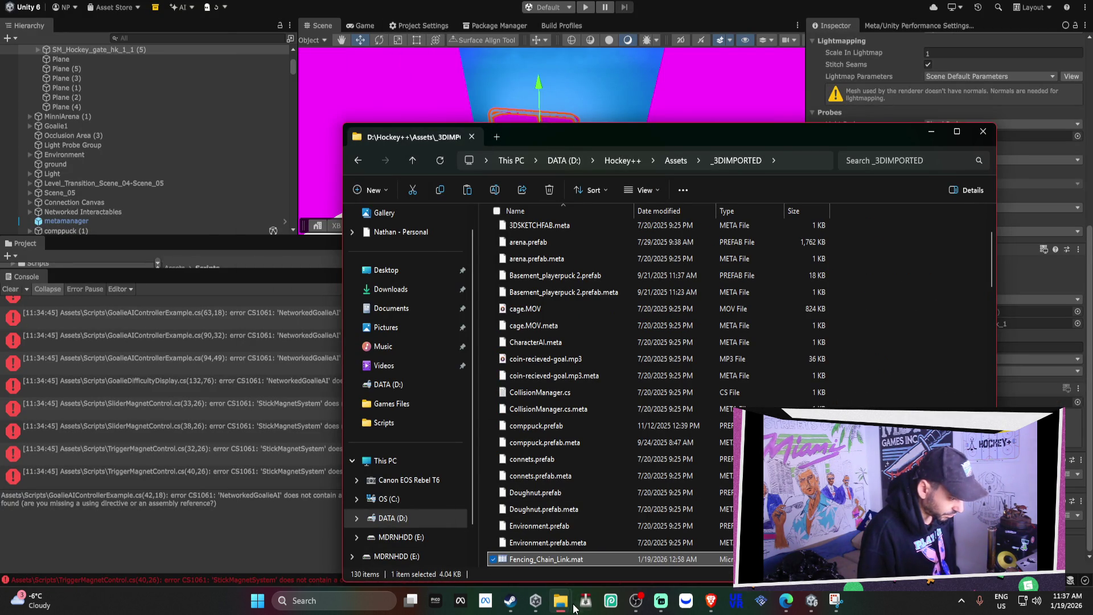
{"action": "mouse_move", "coordinate": [556, 593]}
{"action": "mouse_move", "coordinate": [532, 540]}
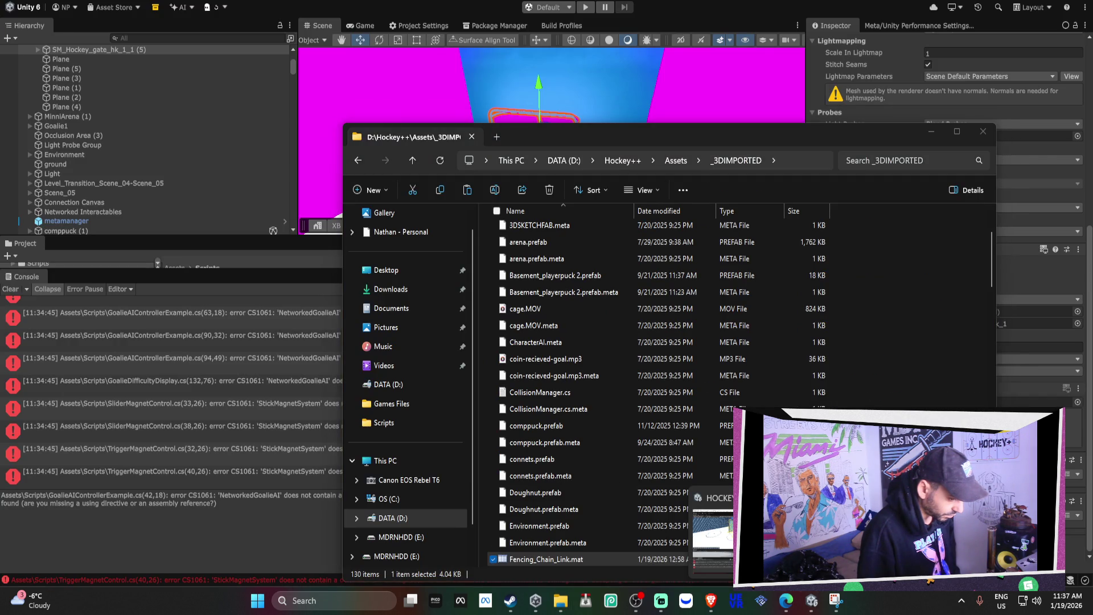
{"action": "mouse_move", "coordinate": [711, 535]}
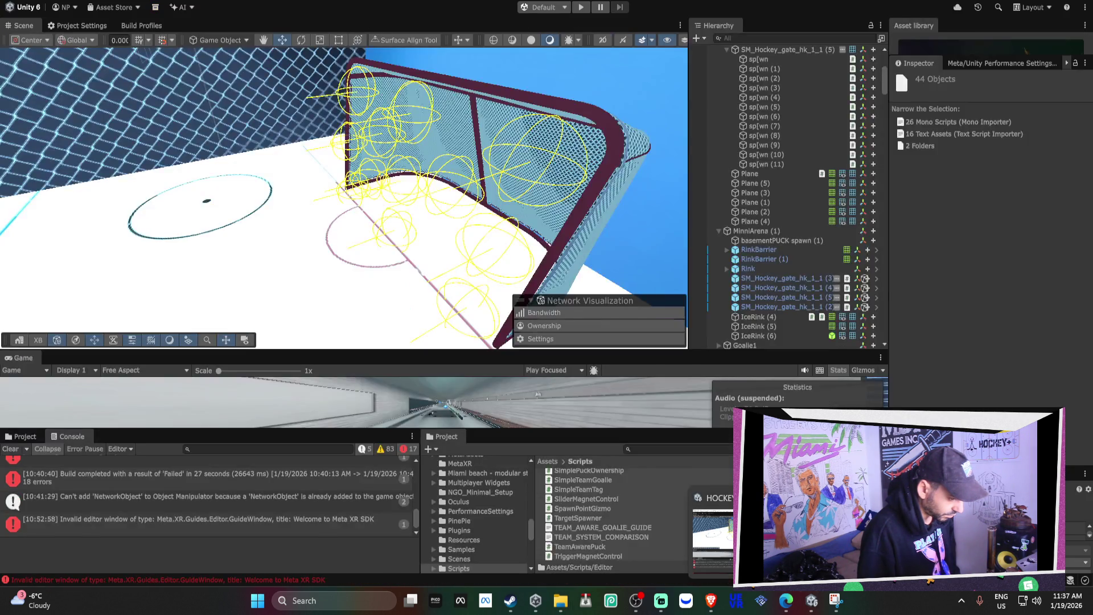
{"action": "left_click", "coordinate": [711, 535]}
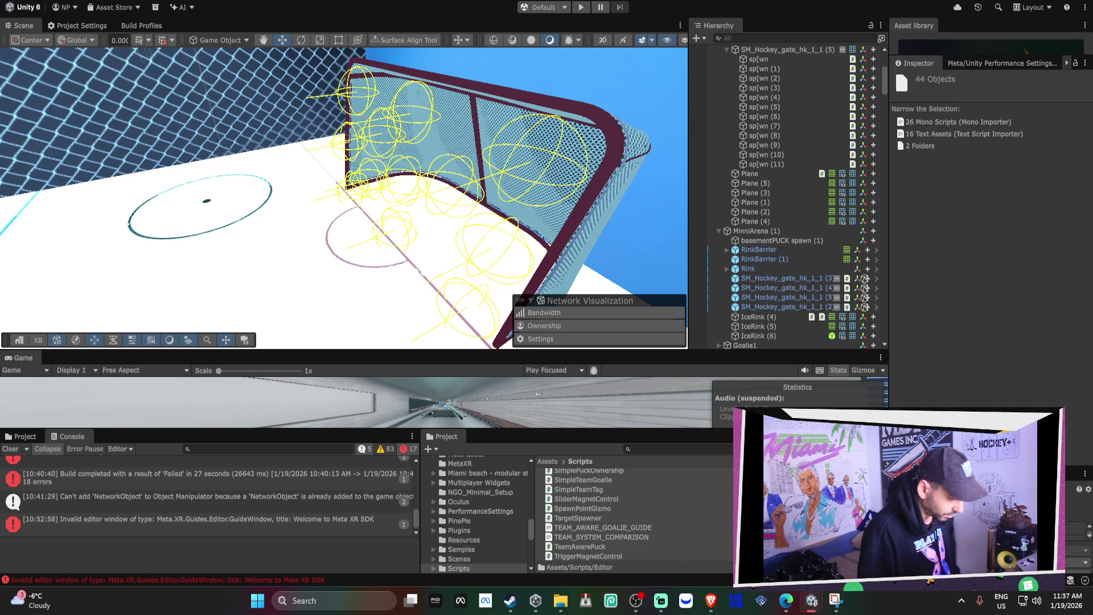
Collapse the Pucks & nets and 3DSKETCHFAB folders, open _3DIMPORTED/scripts and select every script.
{"action": "scroll", "coordinate": [525, 478], "scroll_direction": "down", "scroll_amount": 2}
{"action": "scroll", "coordinate": [486, 481], "scroll_direction": "up", "scroll_amount": 2}
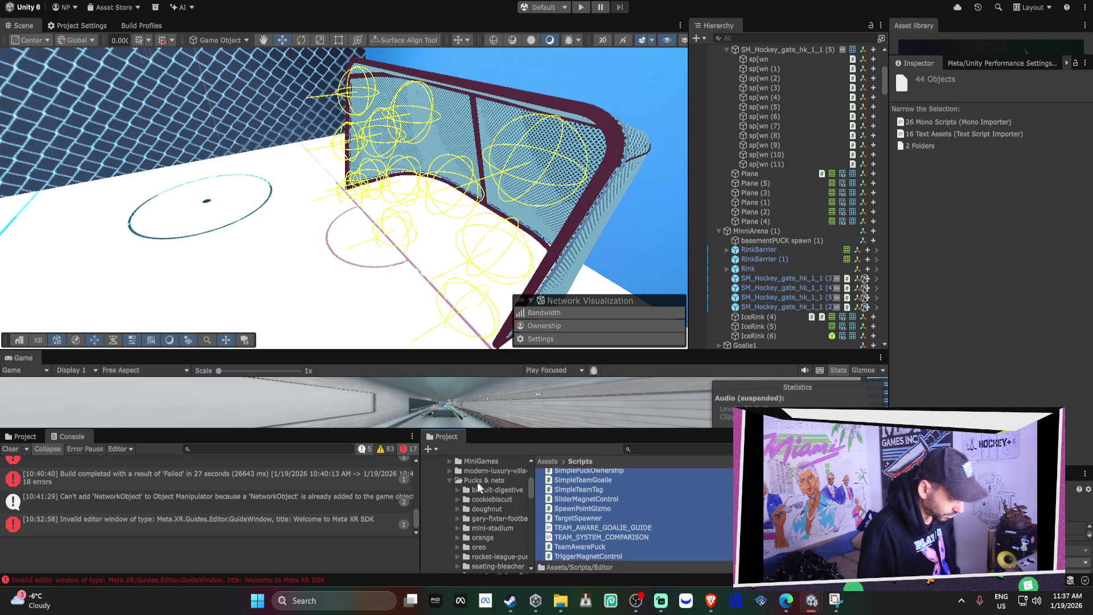
{"action": "left_click", "coordinate": [450, 480]}
{"action": "scroll", "coordinate": [453, 487], "scroll_direction": "up", "scroll_amount": 4}
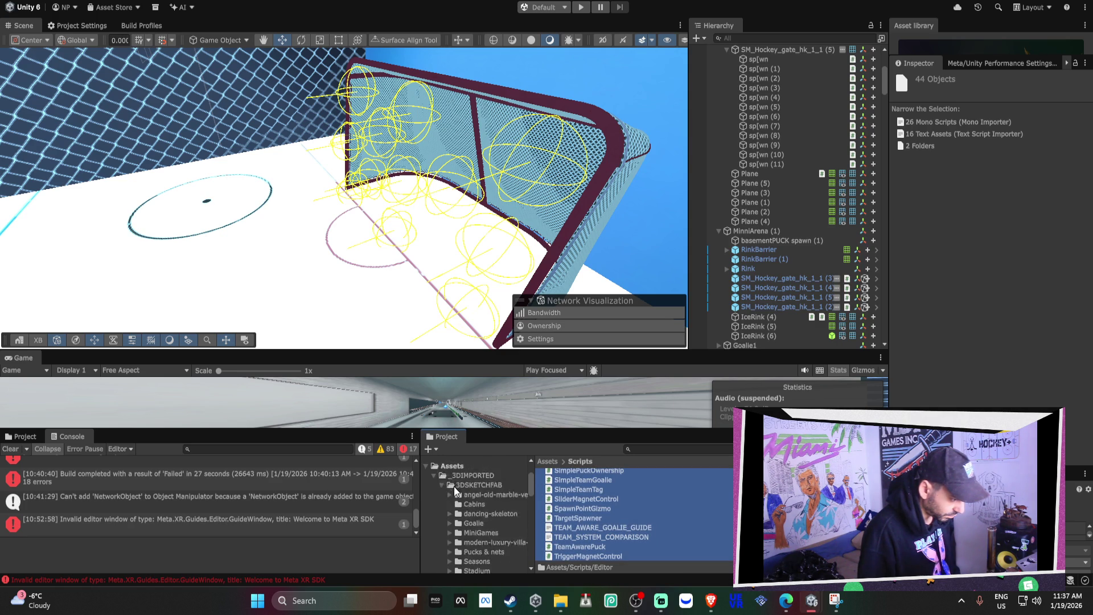
{"action": "left_click", "coordinate": [443, 520]}
{"action": "scroll", "coordinate": [459, 514], "scroll_direction": "down", "scroll_amount": 2}
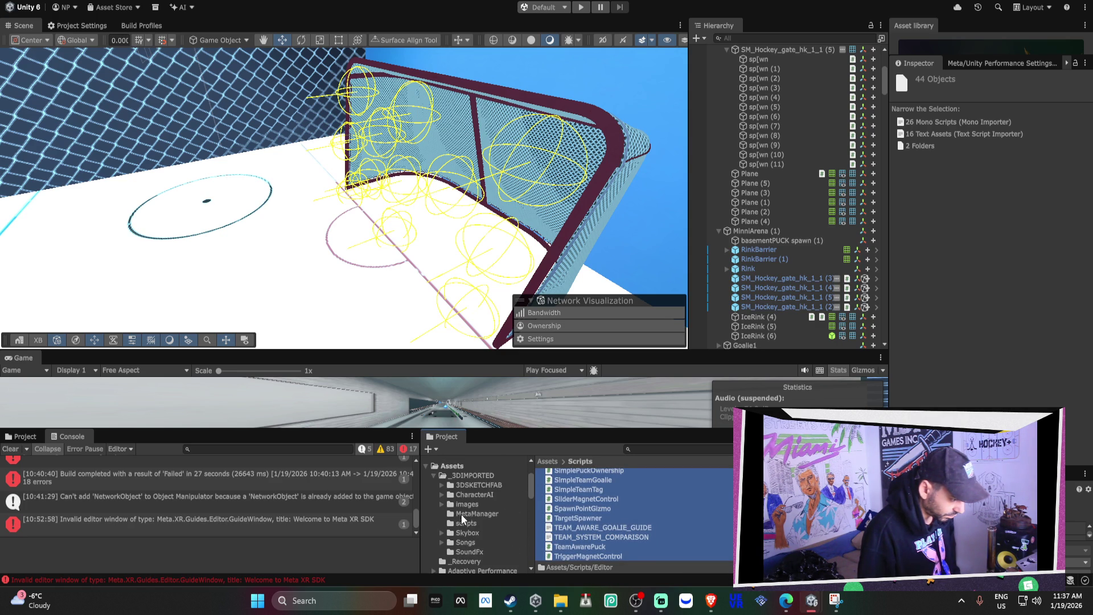
{"action": "left_click", "coordinate": [467, 522]}
{"action": "left_click", "coordinate": [667, 499]}
{"action": "key", "text": "ctrl+a"}
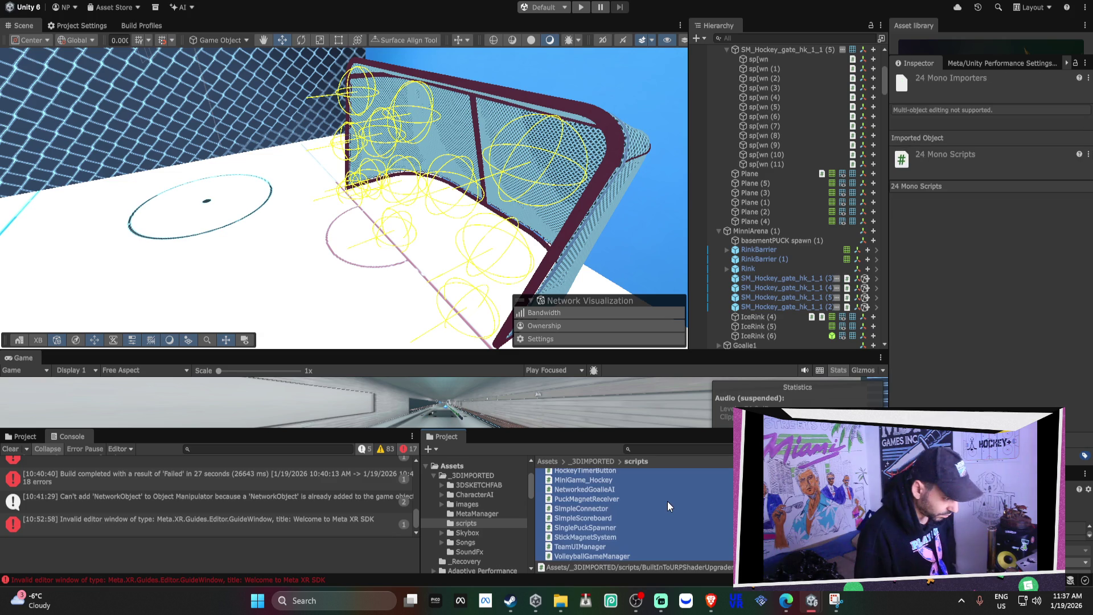
Reveal that scripts folder in File Explorer and return to the Hockey++ editor.
{"action": "right_click", "coordinate": [467, 523]}
{"action": "left_click", "coordinate": [480, 118]}
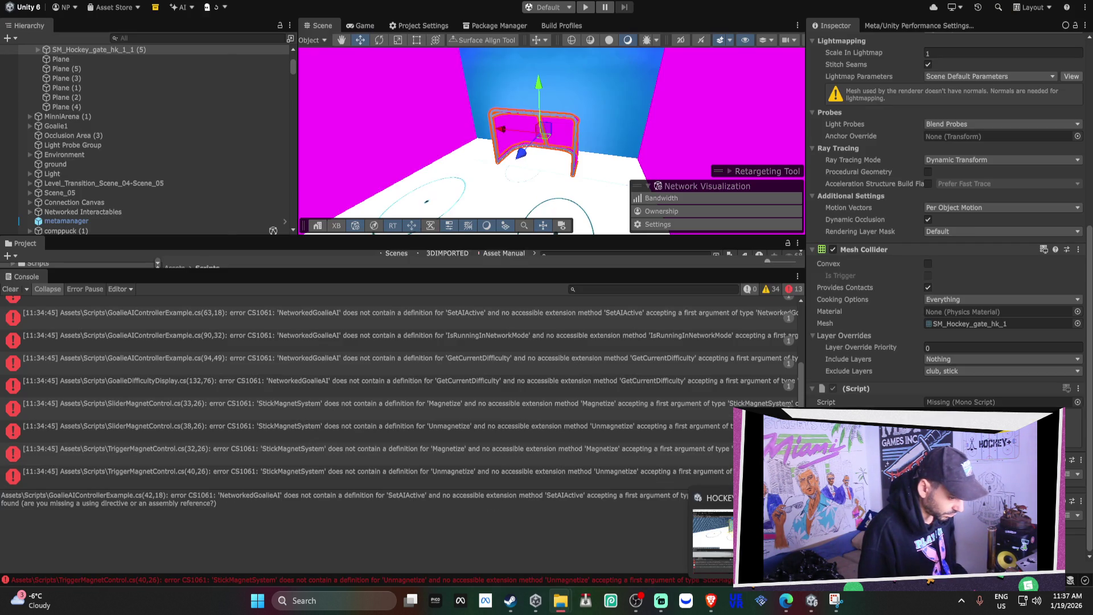
{"action": "left_click", "coordinate": [711, 535]}
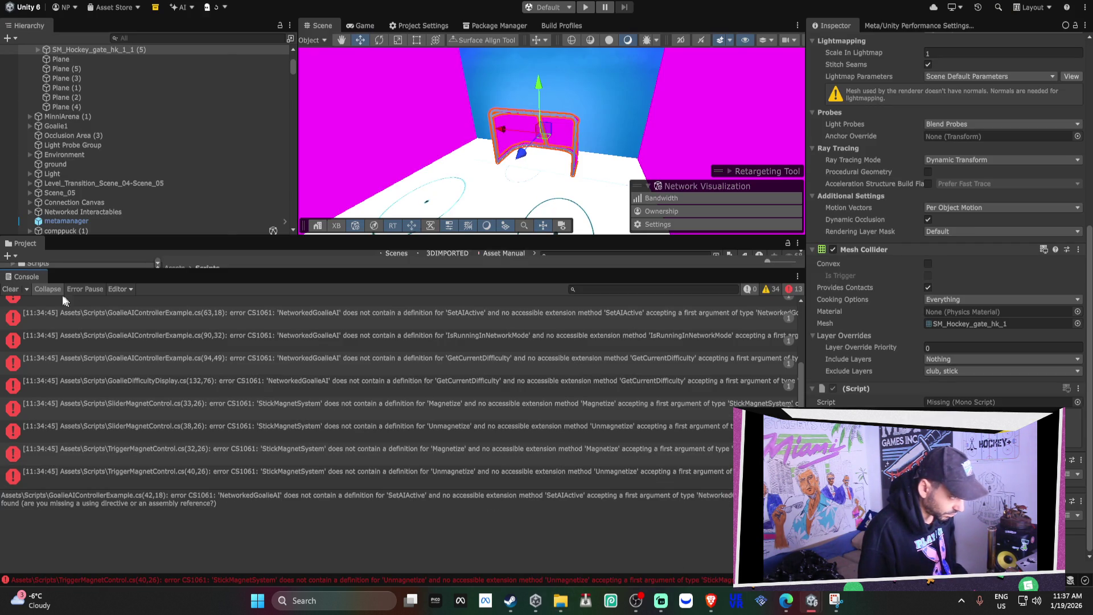
Enlarge the Project panel, reveal Hockey++'s _3DIMPORTED/scripts in File Explorer, and move that window upper left.
{"action": "left_click_drag", "start_coordinate": [98, 278], "coordinate": [86, 484]}
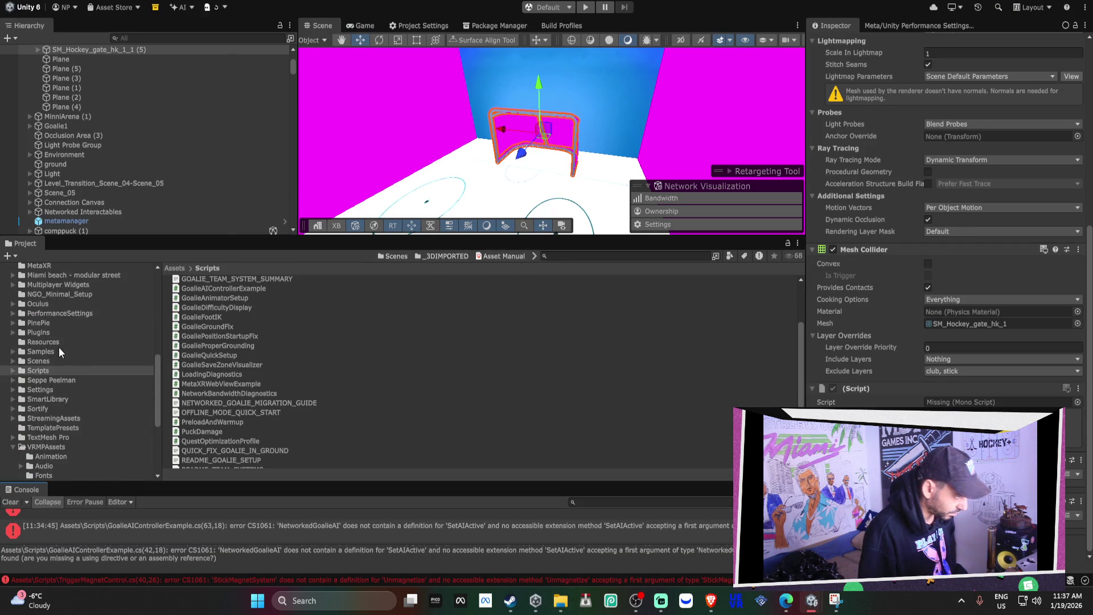
{"action": "scroll", "coordinate": [61, 363], "scroll_direction": "up", "scroll_amount": 5}
{"action": "left_click", "coordinate": [46, 392]}
{"action": "right_click", "coordinate": [46, 392]}
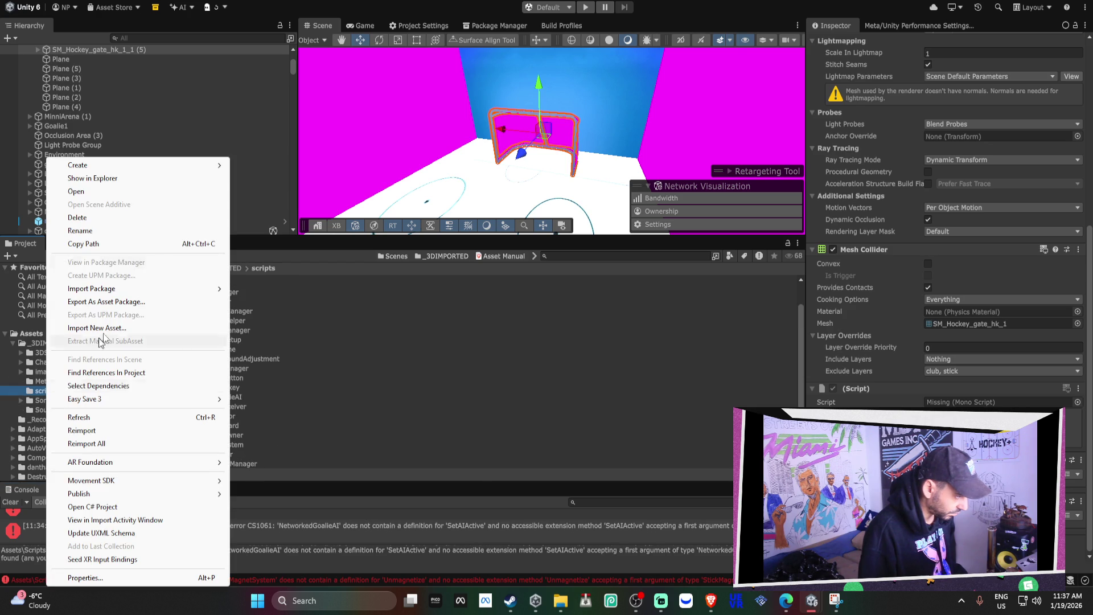
{"action": "left_click", "coordinate": [128, 179]}
{"action": "left_click_drag", "start_coordinate": [713, 140], "coordinate": [307, 101]}
Select and copy all 48 script files in the HOCKEY+ 2026 _3DIMPORTED scripts window.
{"action": "mouse_move", "coordinate": [560, 601]}
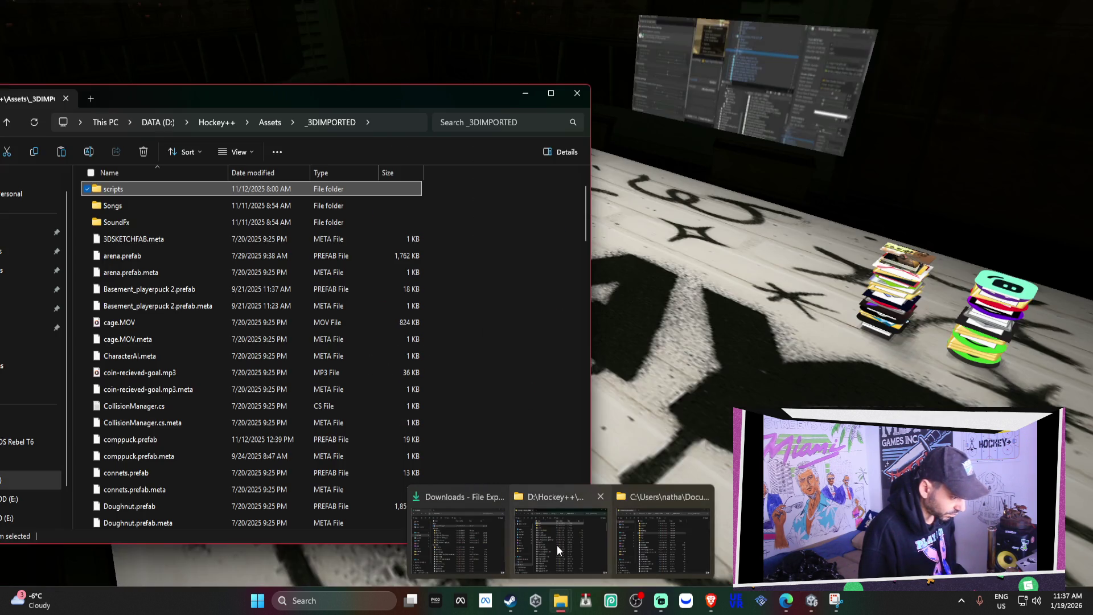
{"action": "mouse_move", "coordinate": [639, 543]}
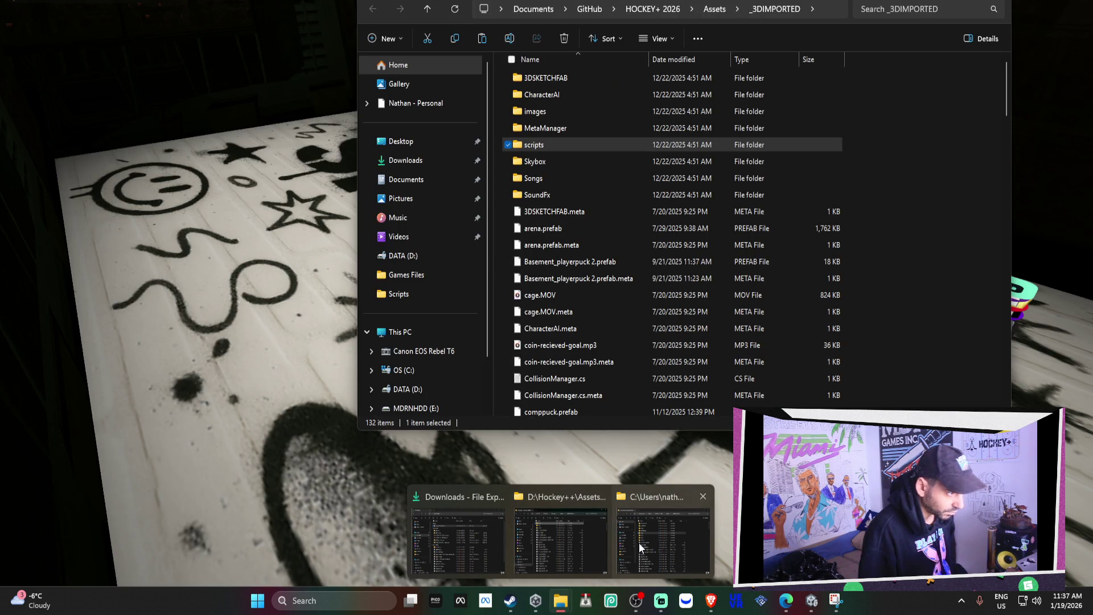
{"action": "mouse_move", "coordinate": [560, 542]}
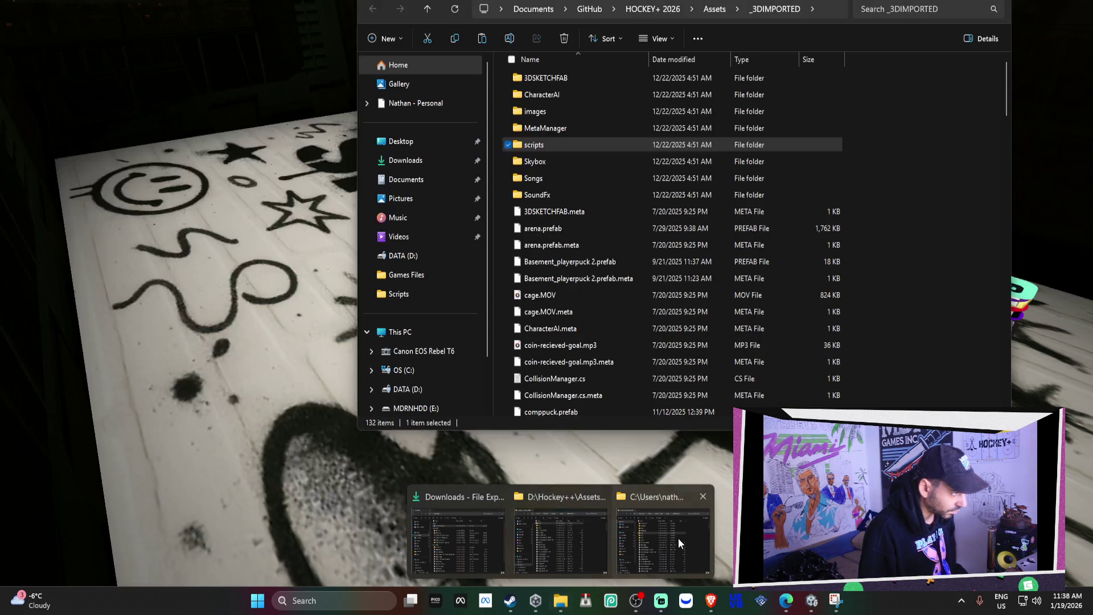
{"action": "left_click", "coordinate": [678, 538]}
{"action": "key", "text": "ctrl+a"}
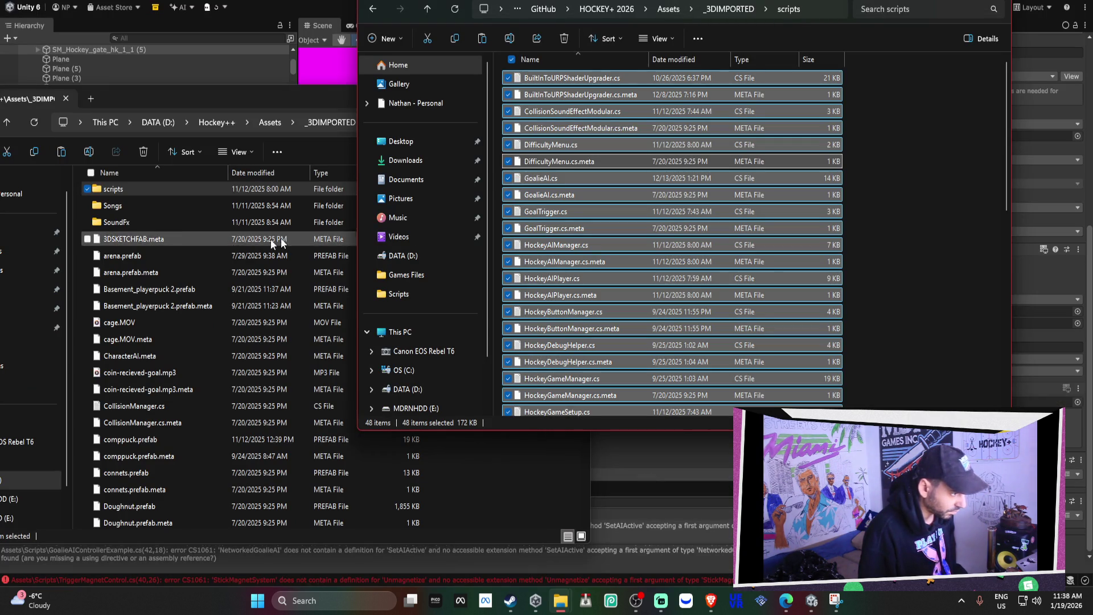
Paste them into the Hockey++ _3DIMPORTED scripts folder, replacing the old files, then return to Unity.
{"action": "double_click", "coordinate": [129, 188]}
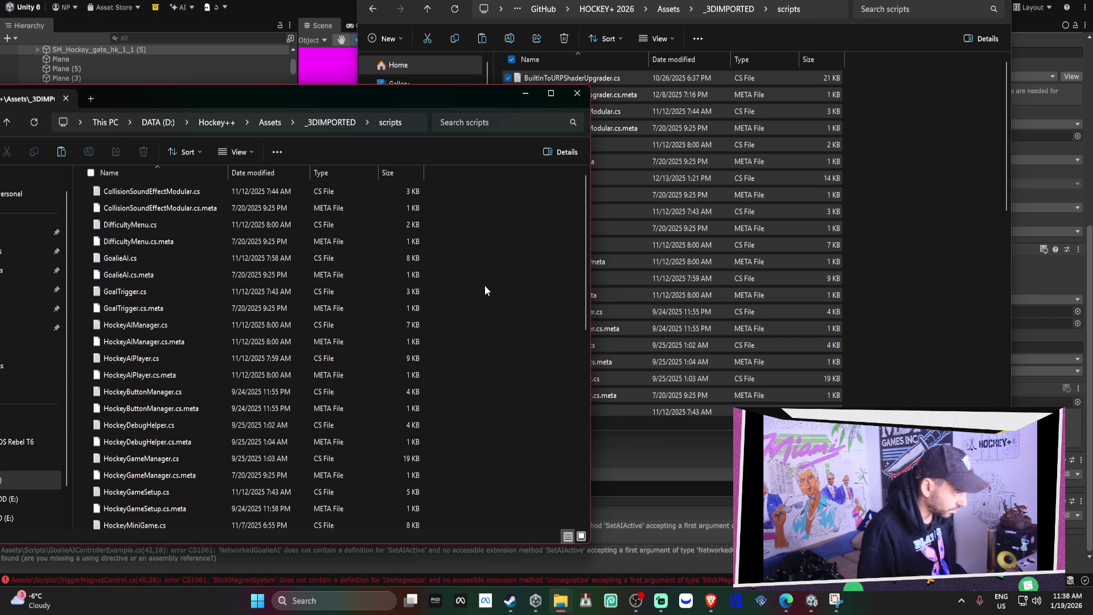
{"action": "key", "text": "ctrl+v"}
{"action": "left_click", "coordinate": [587, 186]}
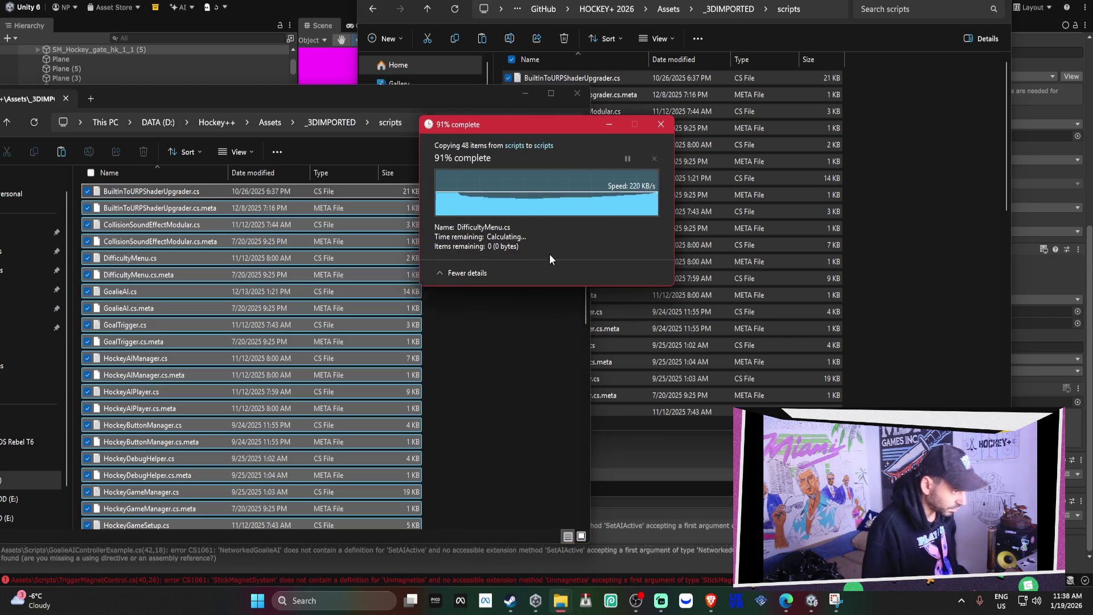
{"action": "left_click", "coordinate": [342, 52]}
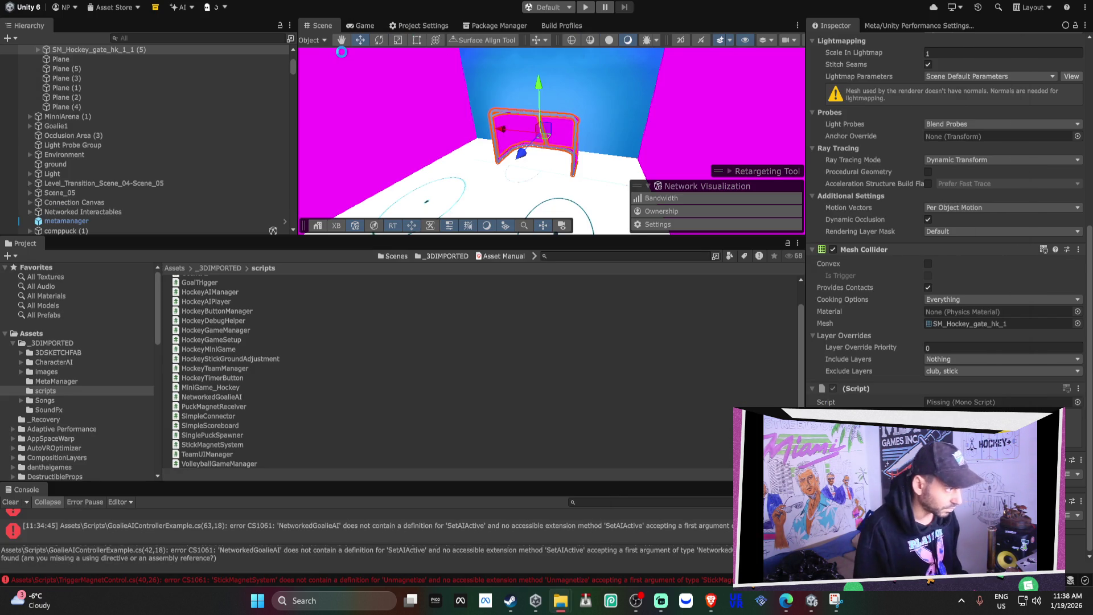
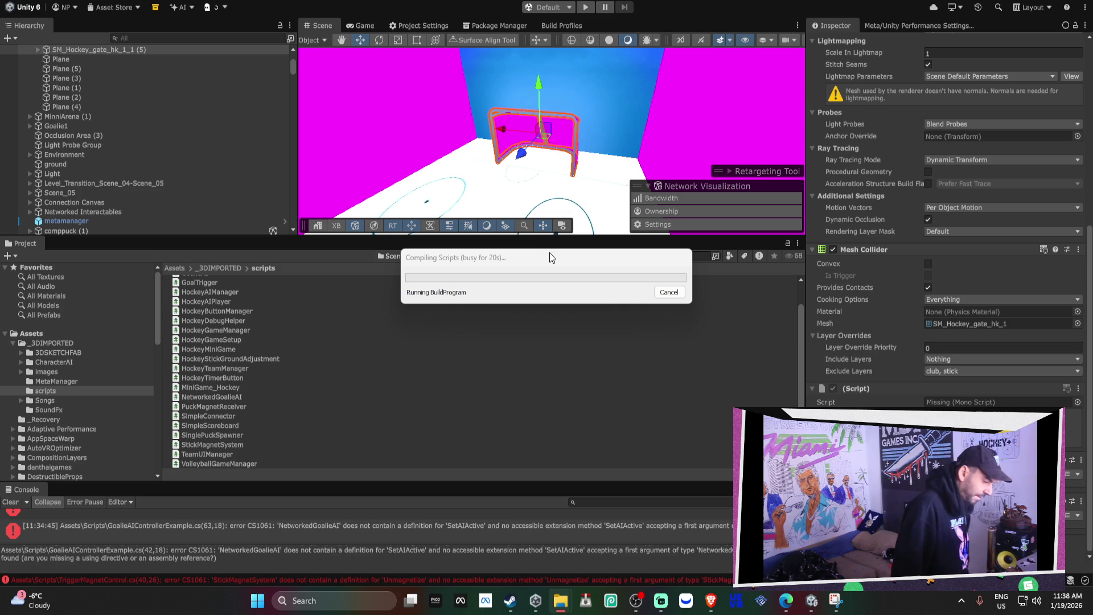
Select the hockey goal net and locate the texture used by its Fencing_Chain_Link material.
{"action": "mouse_move", "coordinate": [684, 601]}
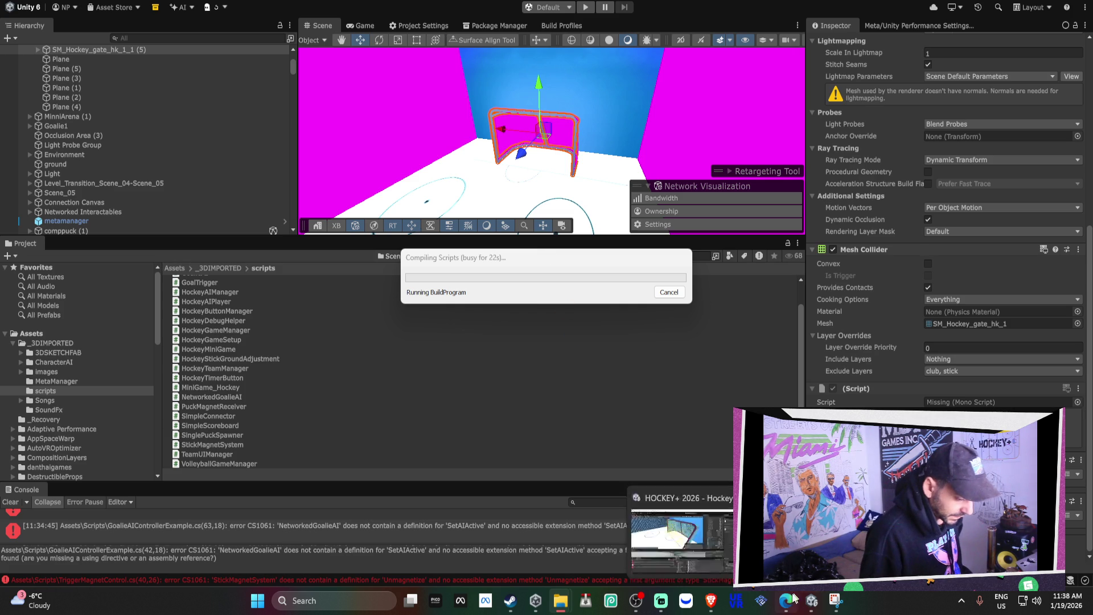
{"action": "left_click", "coordinate": [682, 513]}
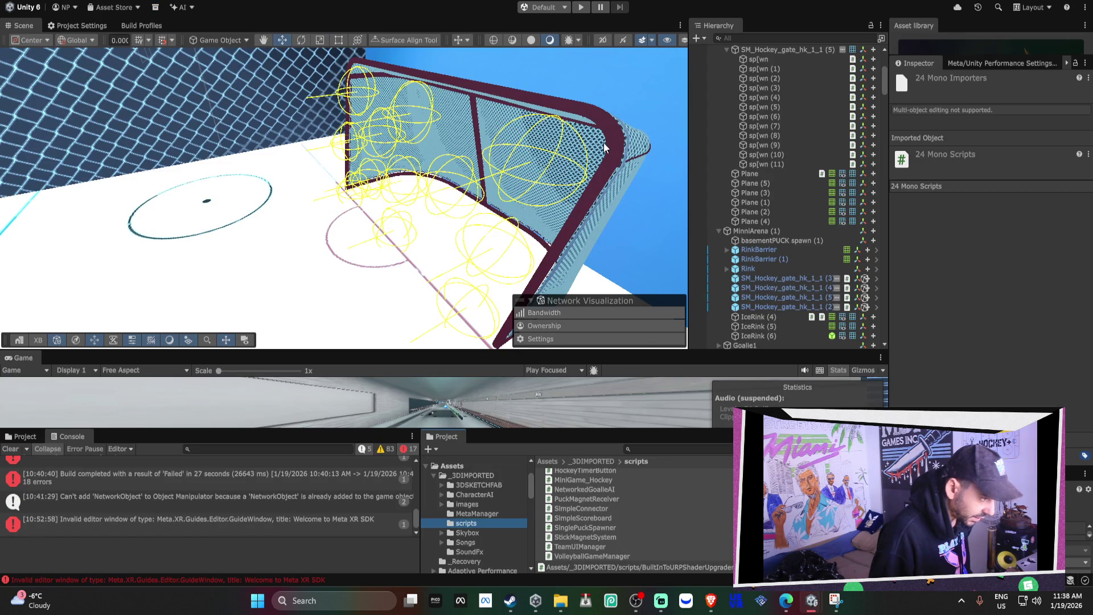
{"action": "scroll", "coordinate": [604, 142], "scroll_direction": "up", "scroll_amount": 3}
{"action": "left_click", "coordinate": [576, 240]}
{"action": "left_click", "coordinate": [581, 239]}
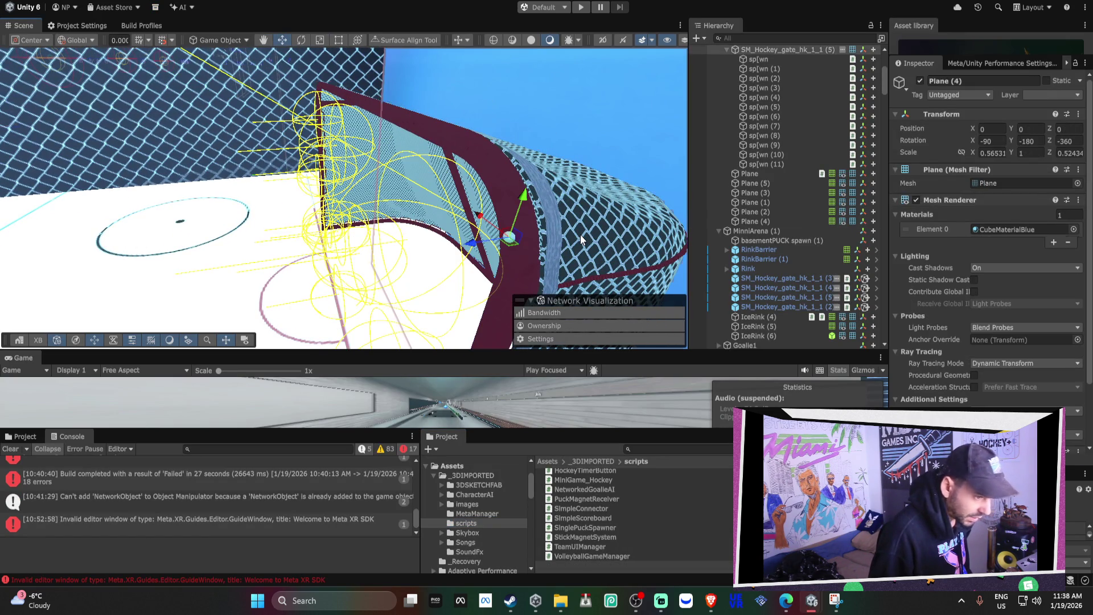
{"action": "left_click", "coordinate": [625, 250]}
{"action": "left_click", "coordinate": [1027, 251]}
{"action": "left_click", "coordinate": [615, 515]}
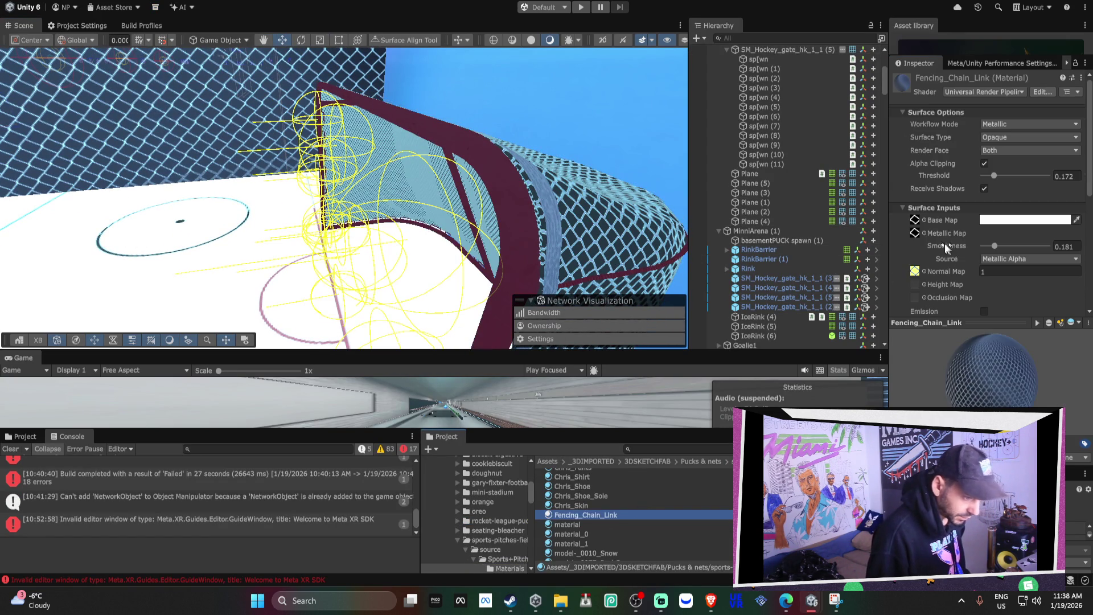
{"action": "left_click", "coordinate": [915, 233]}
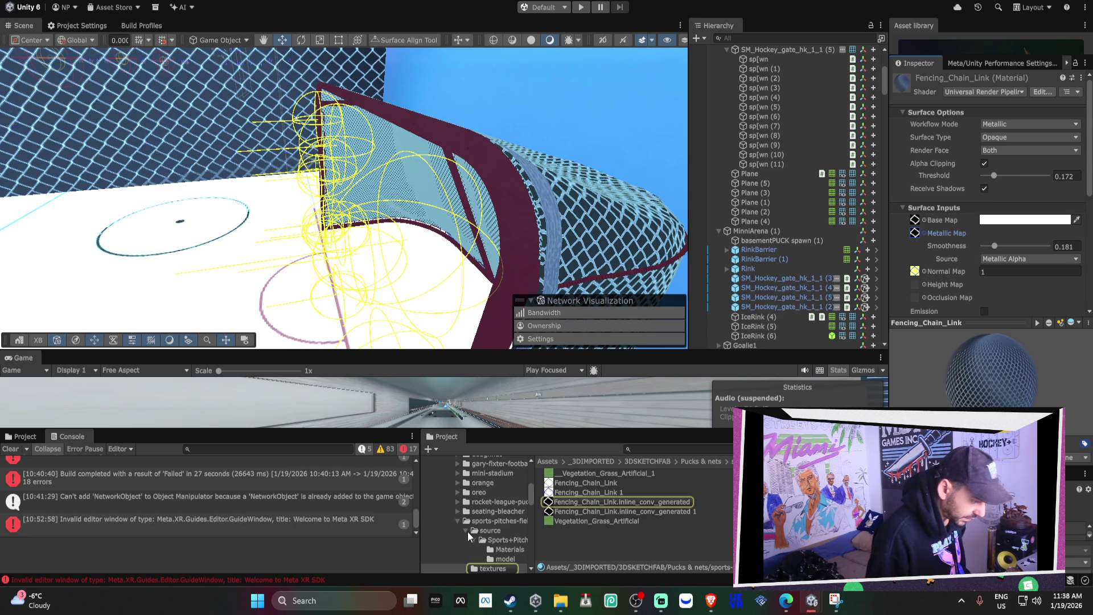
Reveal the Fencing_Chain_Link texture's folder in File Explorer.
{"action": "left_click", "coordinate": [500, 568]}
{"action": "scroll", "coordinate": [500, 567], "scroll_direction": "down", "scroll_amount": 3}
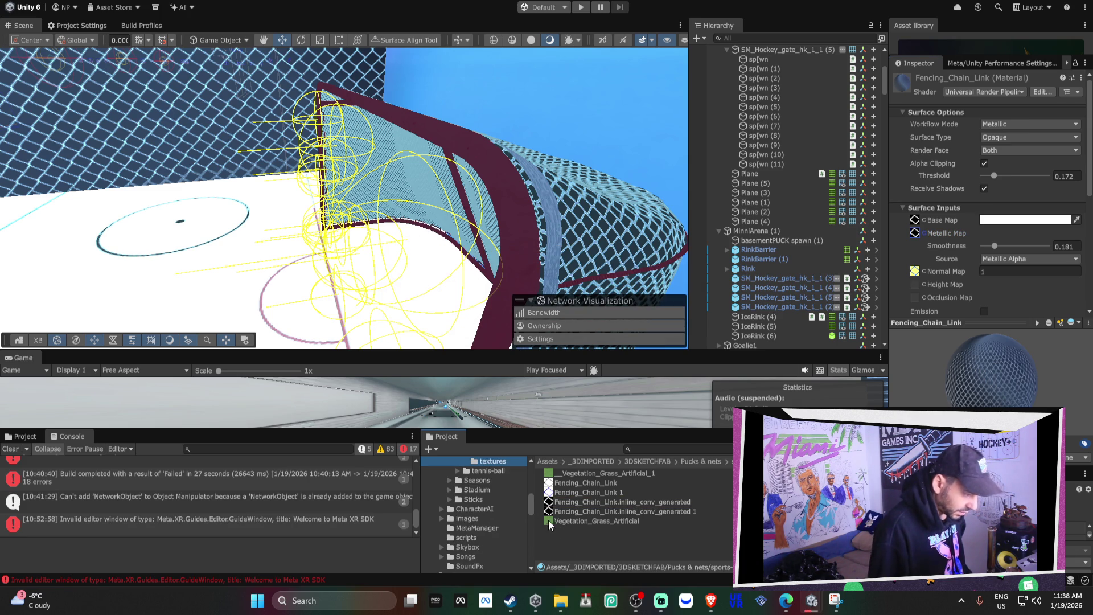
{"action": "scroll", "coordinate": [504, 508], "scroll_direction": "up", "scroll_amount": 3}
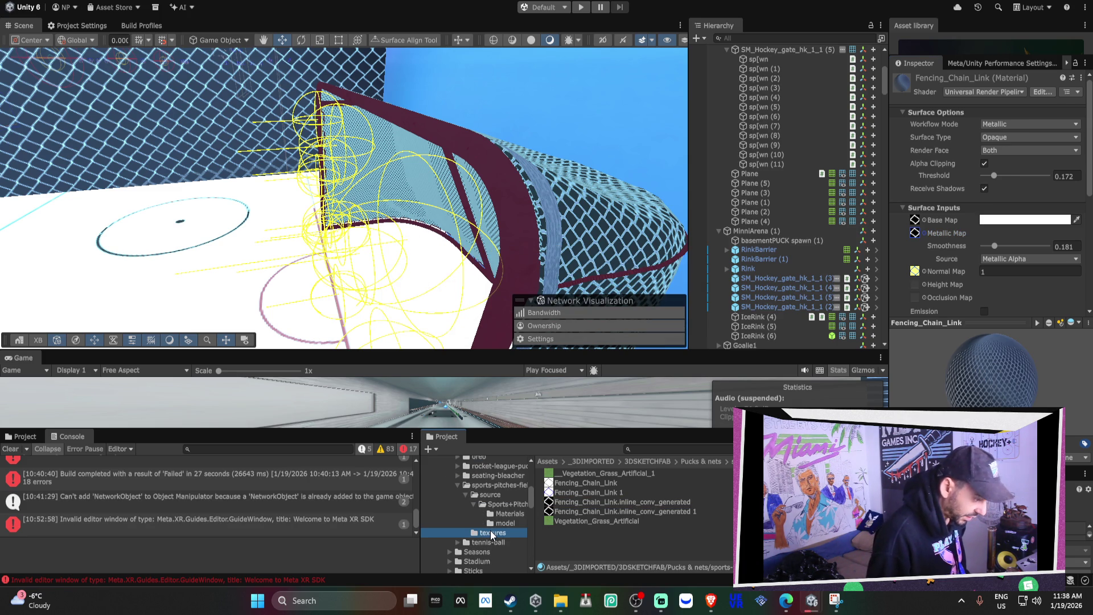
{"action": "right_click", "coordinate": [584, 486]}
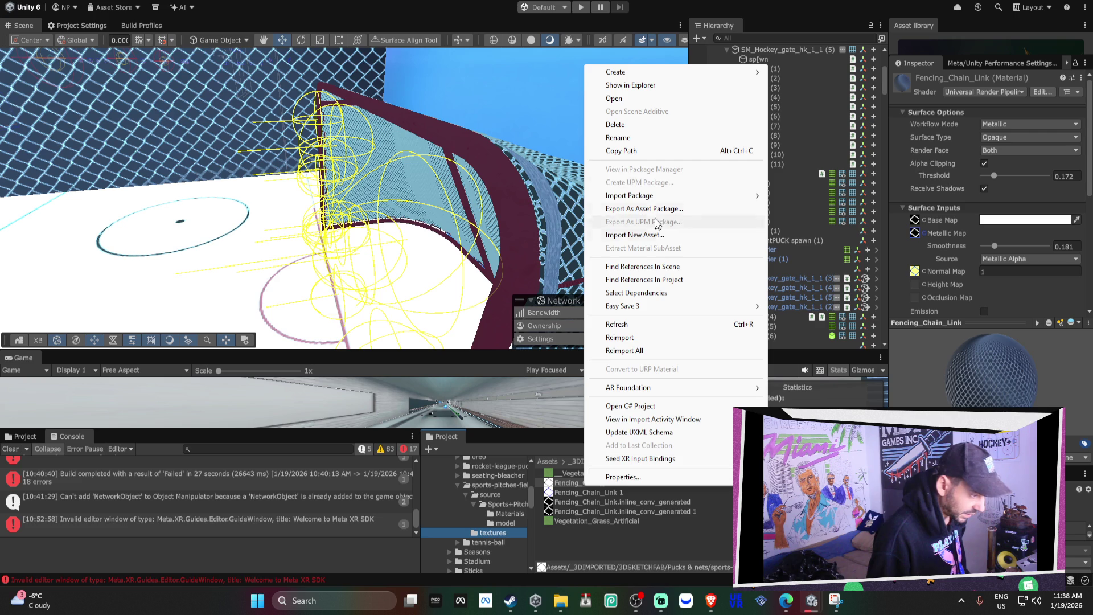
{"action": "right_click", "coordinate": [512, 533]}
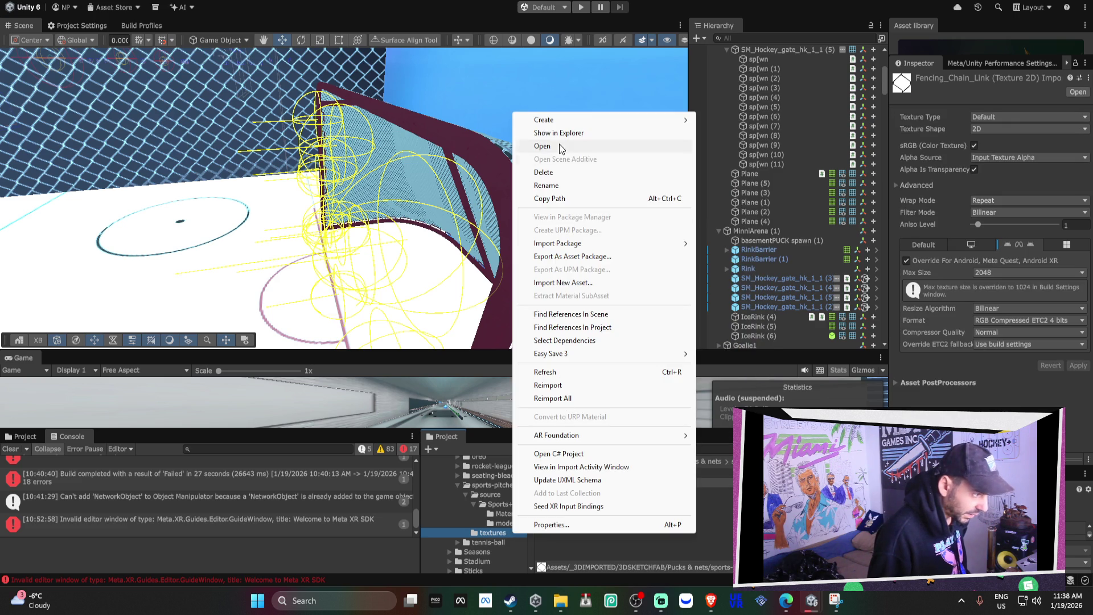
{"action": "left_click", "coordinate": [561, 132]}
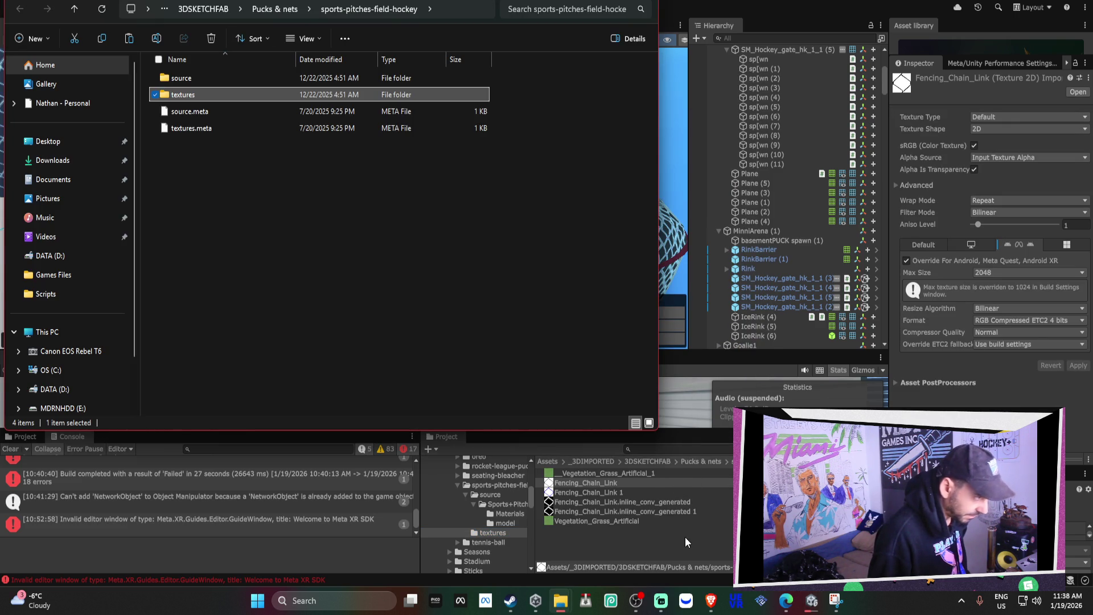
Close the C:\ scripts Explorer window and place the D:\Hockey++ window beside the source window.
{"action": "left_click", "coordinate": [288, 12]}
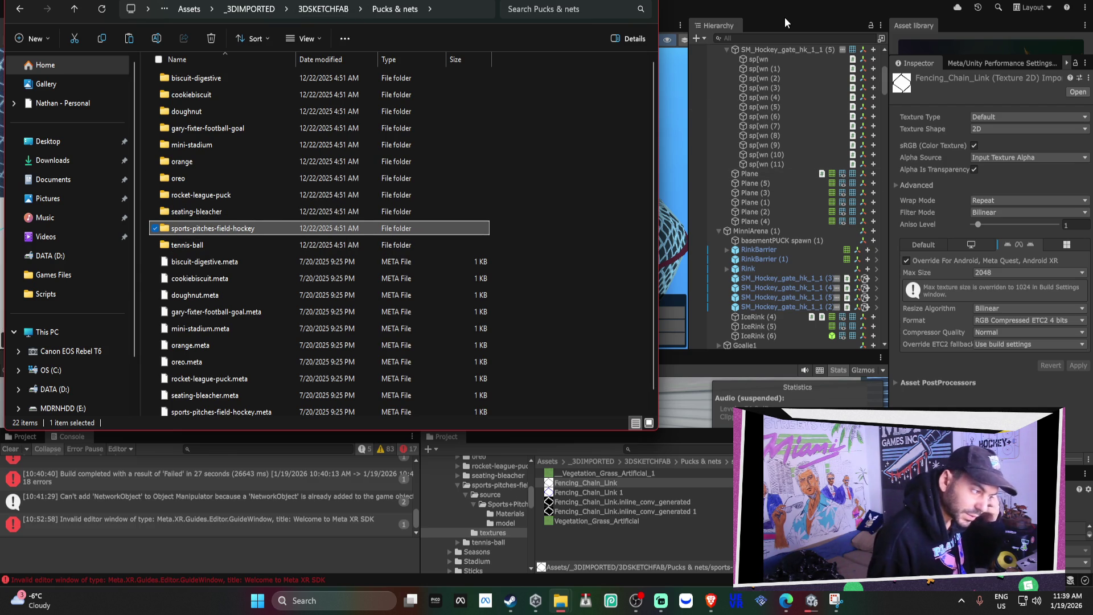
{"action": "mouse_move", "coordinate": [240, 228]}
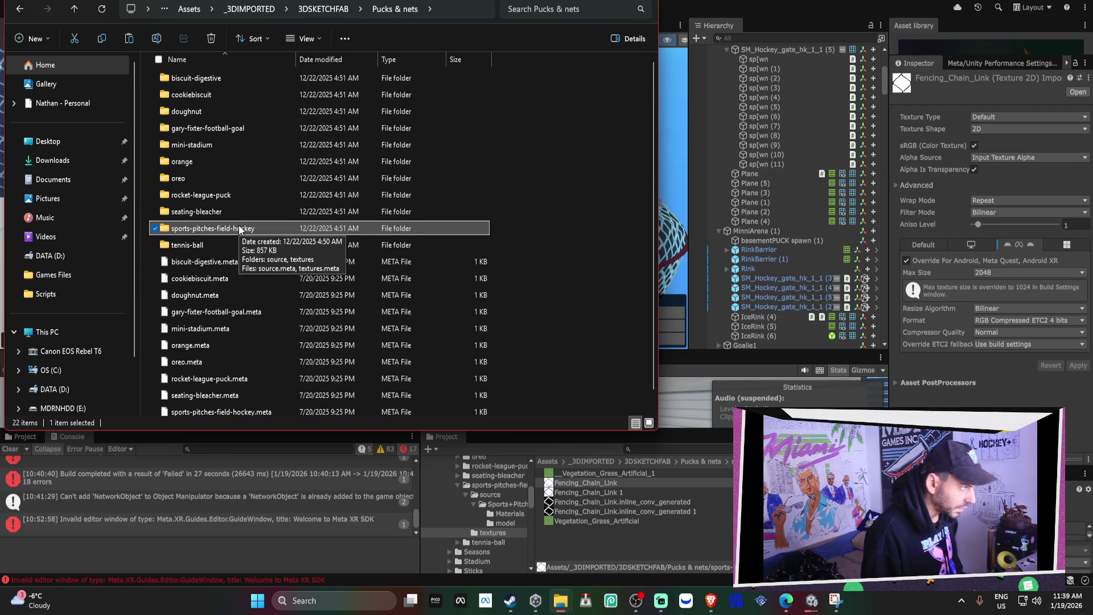
{"action": "mouse_move", "coordinate": [560, 601]}
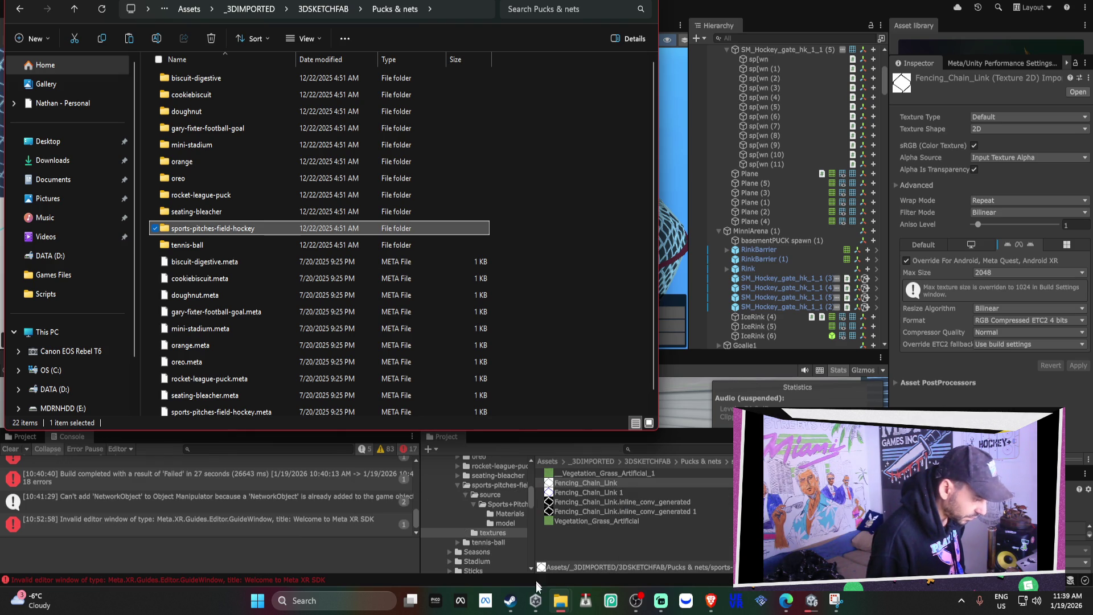
{"action": "left_click", "coordinate": [595, 534]}
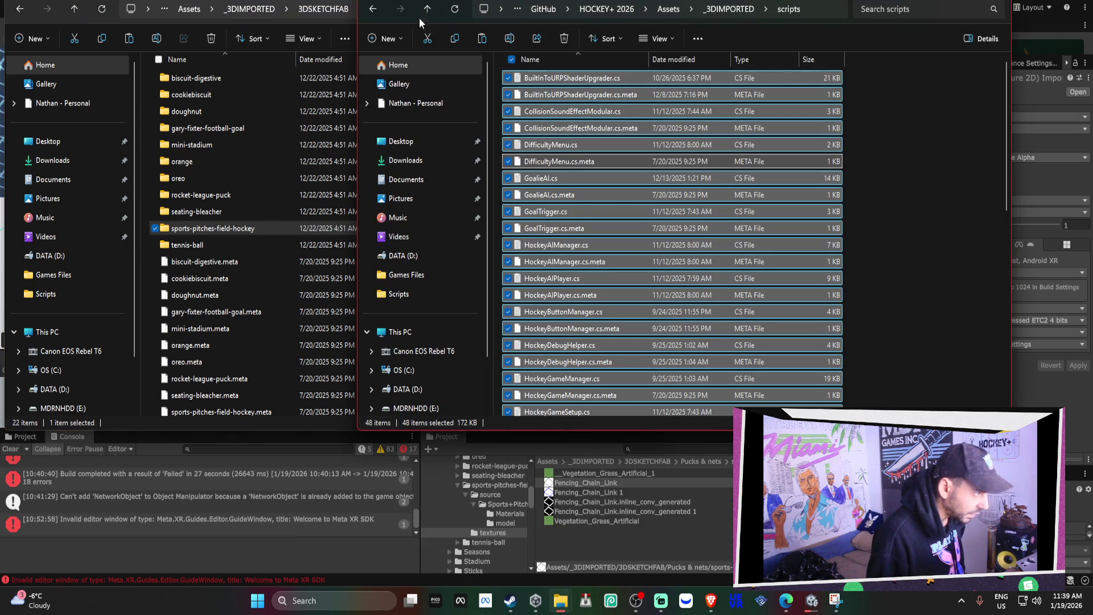
{"action": "left_click_drag", "start_coordinate": [636, 0], "coordinate": [657, 127]}
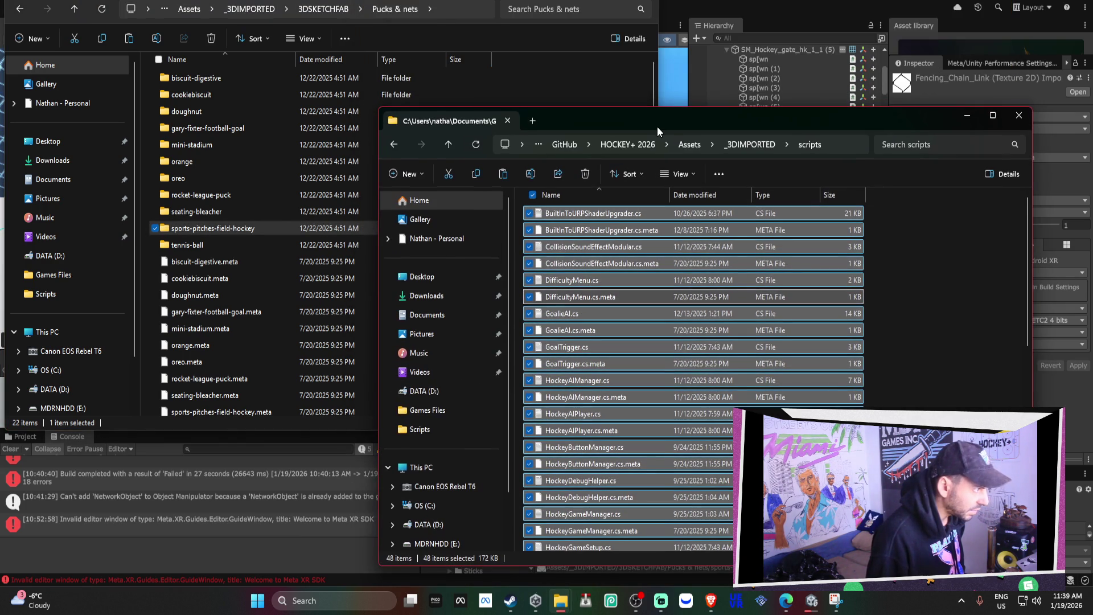
{"action": "left_click", "coordinate": [1020, 116]}
{"action": "mouse_move", "coordinate": [560, 601]}
{"action": "left_click", "coordinate": [587, 532]}
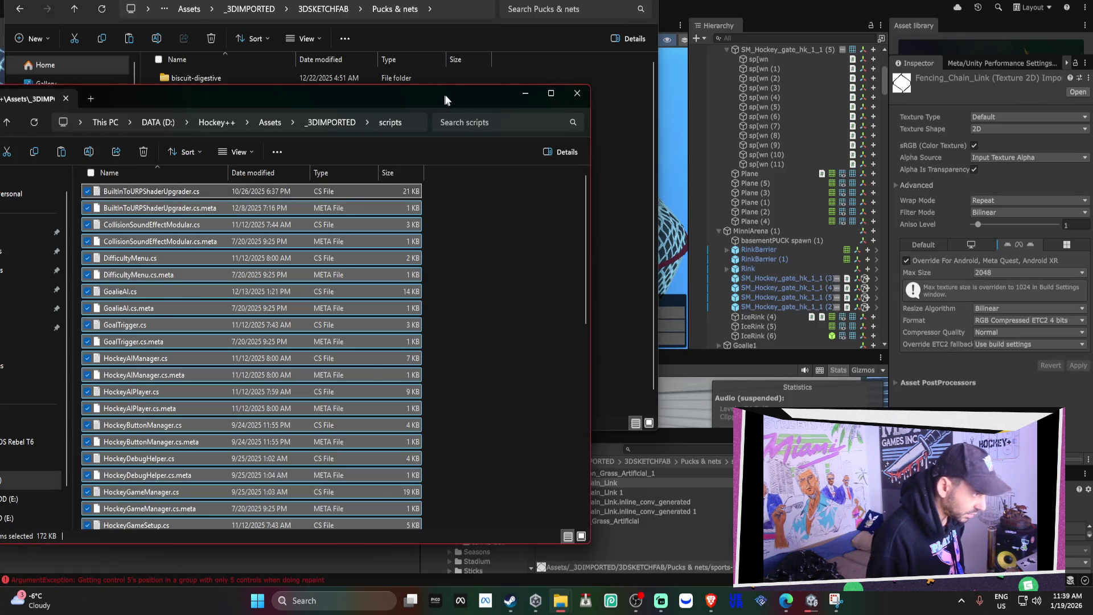
{"action": "left_click_drag", "start_coordinate": [442, 95], "coordinate": [931, 50]}
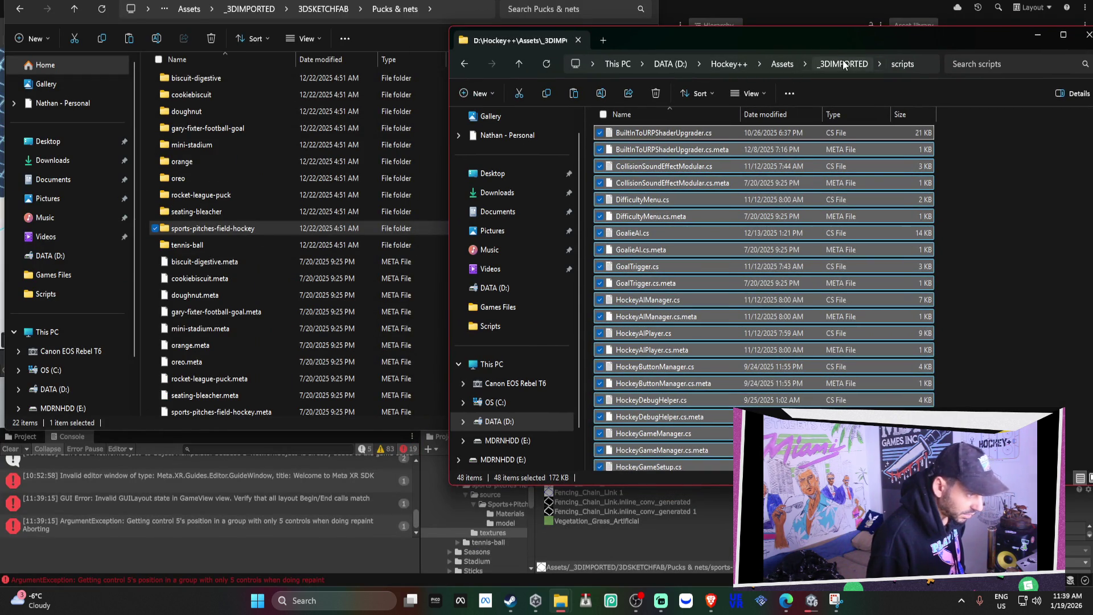
Open the sports-pitches-field-hockey textures folder in both the source and D:\Hockey++ windows.
{"action": "left_click", "coordinate": [843, 64]}
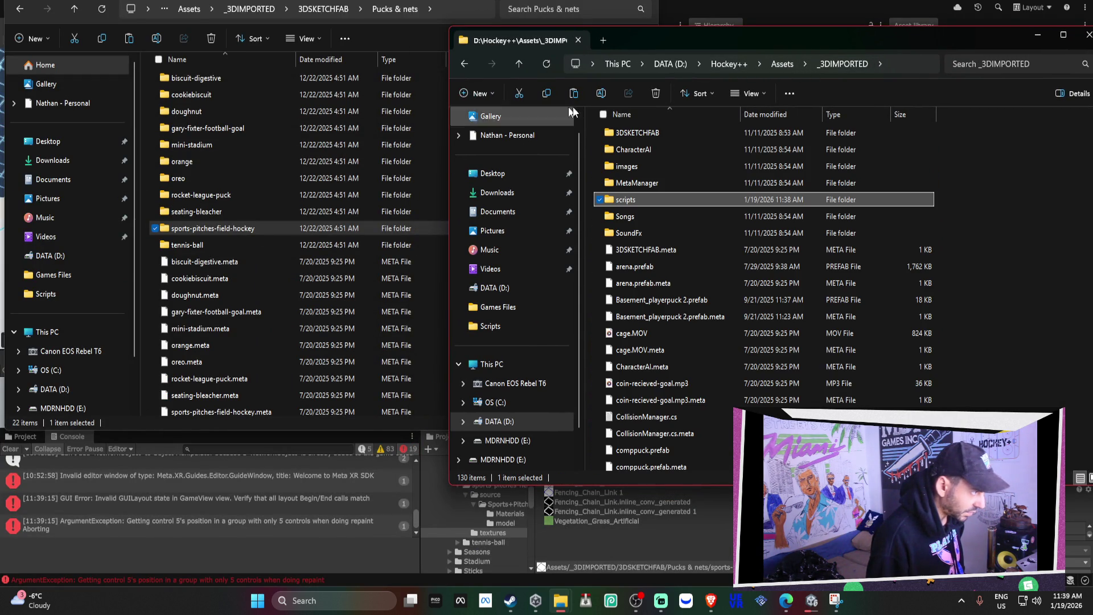
{"action": "double_click", "coordinate": [638, 132]}
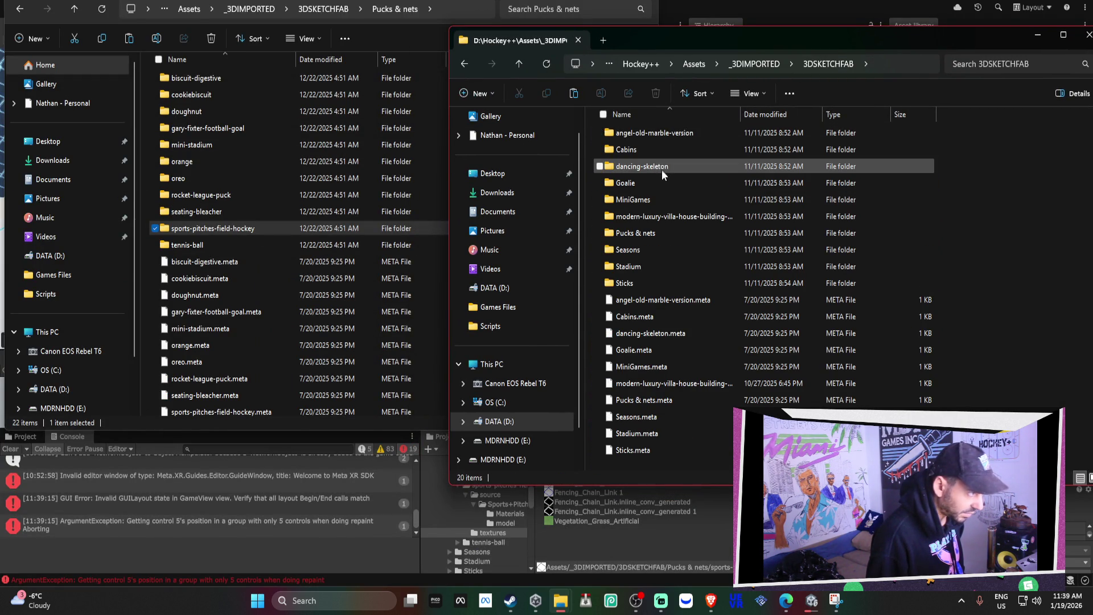
{"action": "left_click", "coordinate": [651, 234]}
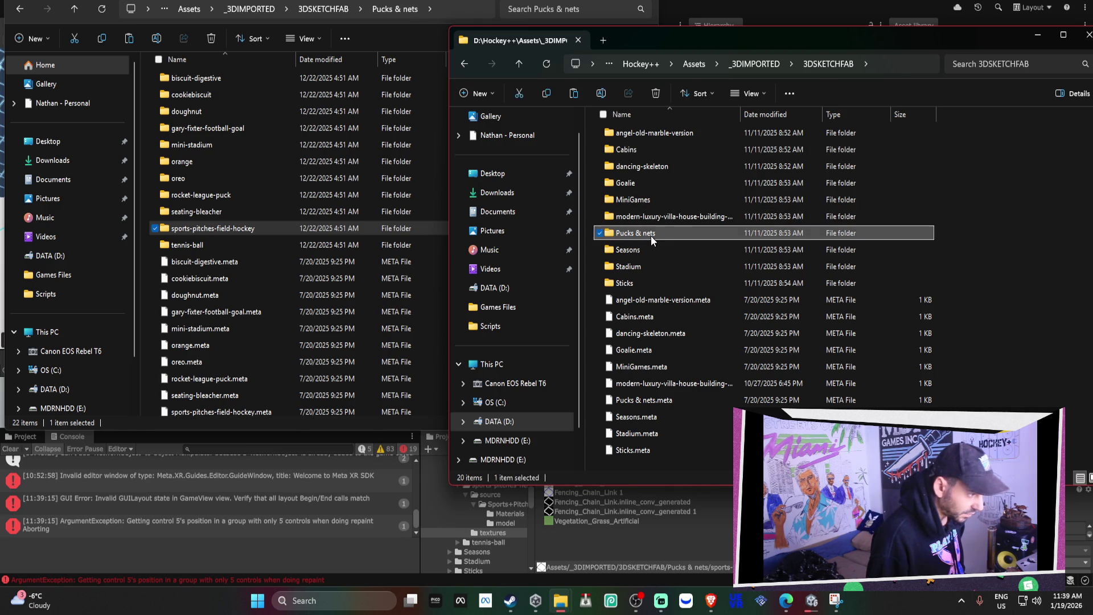
{"action": "double_click", "coordinate": [651, 236]}
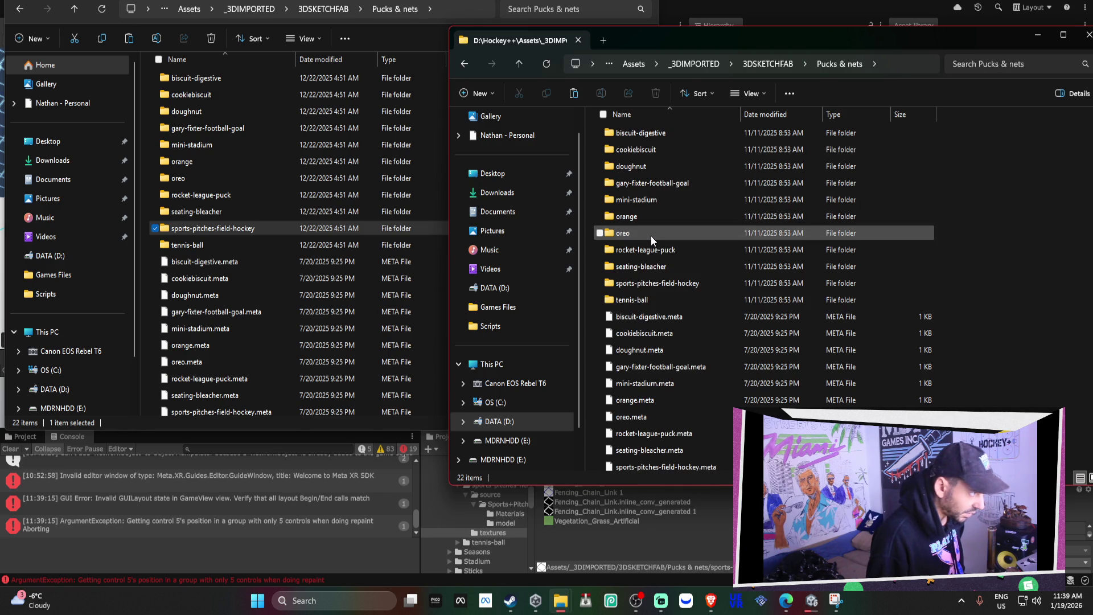
{"action": "double_click", "coordinate": [662, 283]}
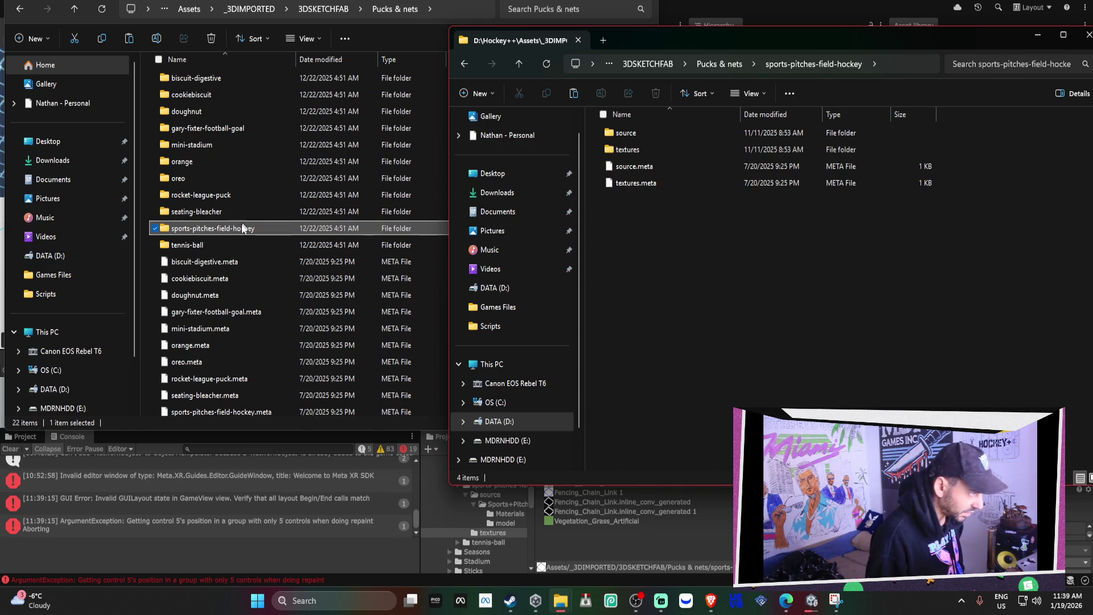
{"action": "left_click", "coordinate": [25, 11]}
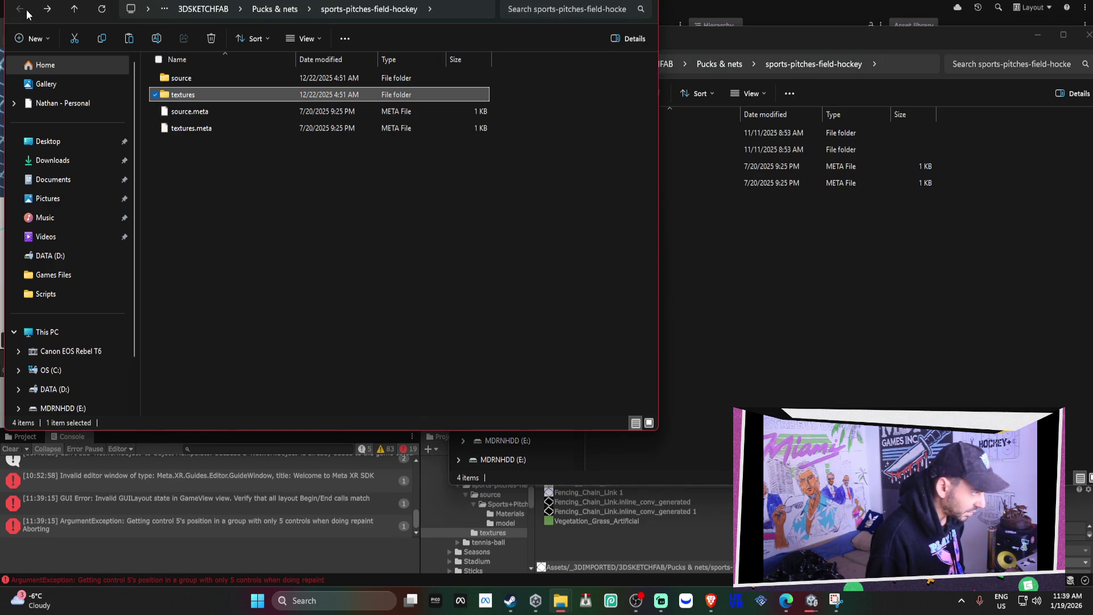
{"action": "left_click", "coordinate": [626, 183]}
{"action": "left_click", "coordinate": [613, 149]}
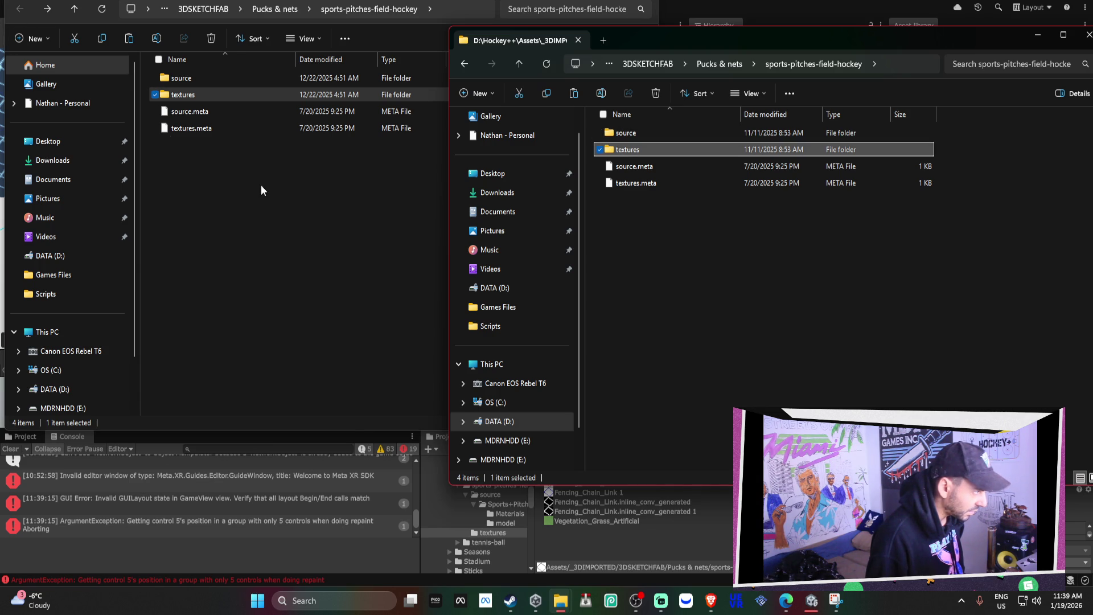
{"action": "left_click", "coordinate": [246, 167]}
{"action": "double_click", "coordinate": [182, 95]}
{"action": "left_click", "coordinate": [625, 149]}
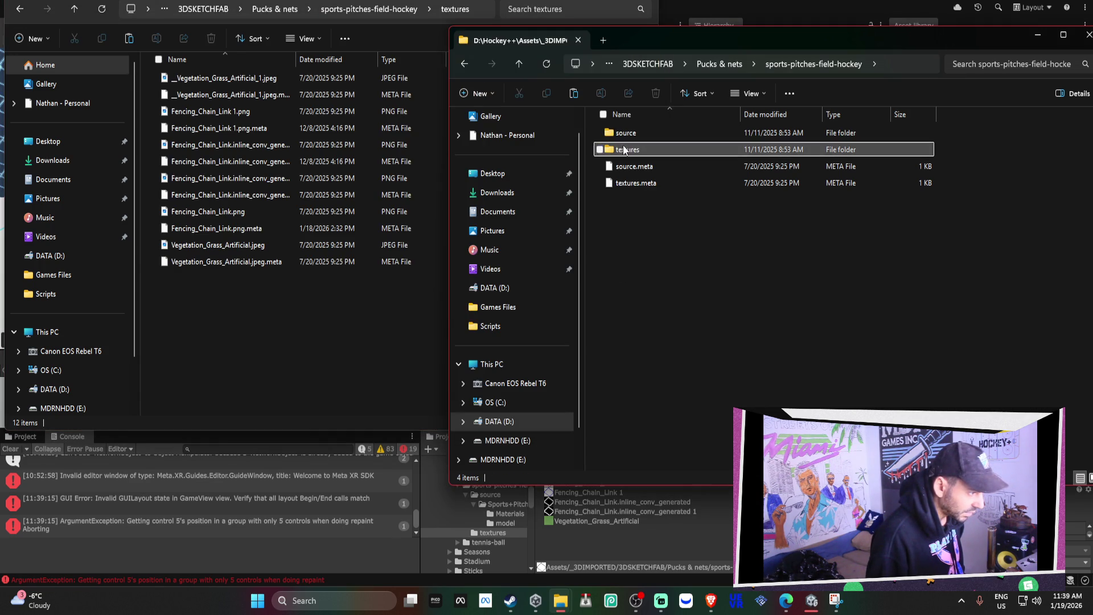
{"action": "double_click", "coordinate": [625, 150]}
Copy all 12 source textures into the D:\Hockey++ textures folder, replacing the existing files.
{"action": "left_click", "coordinate": [309, 367]}
{"action": "key", "text": "ctrl+a"}
{"action": "left_click", "coordinate": [920, 398]}
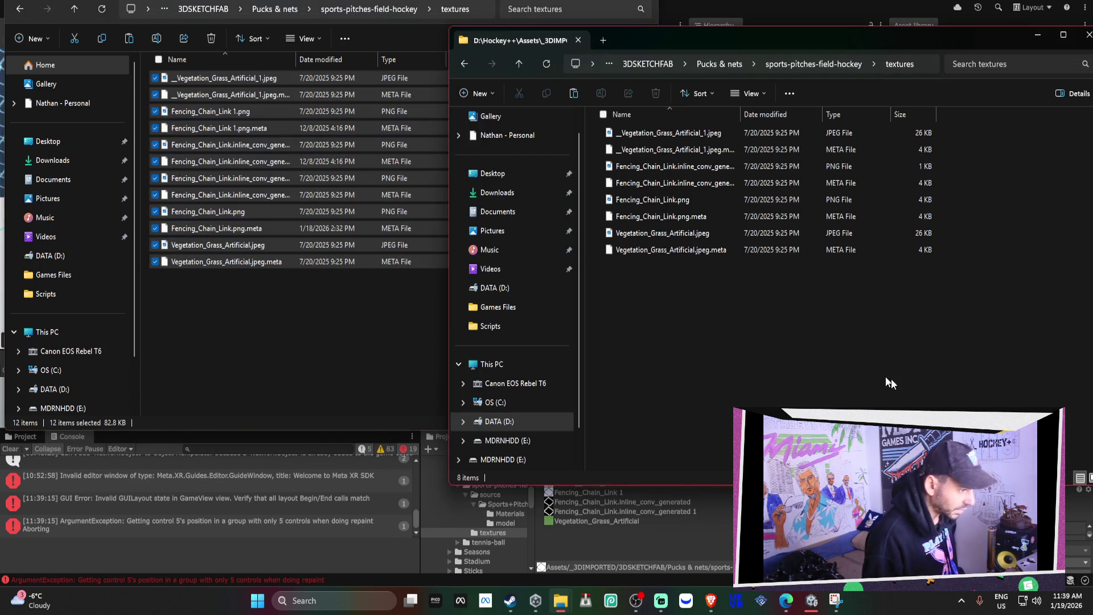
{"action": "key", "text": "ctrl+v"}
{"action": "left_click", "coordinate": [547, 190]}
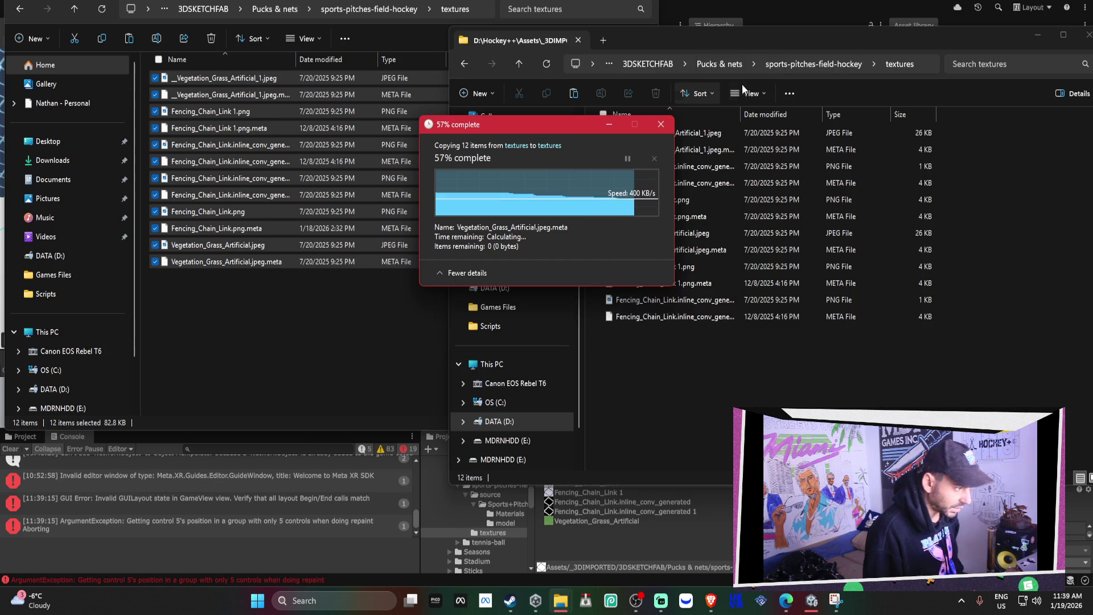
{"action": "key", "text": "alt+Tab"}
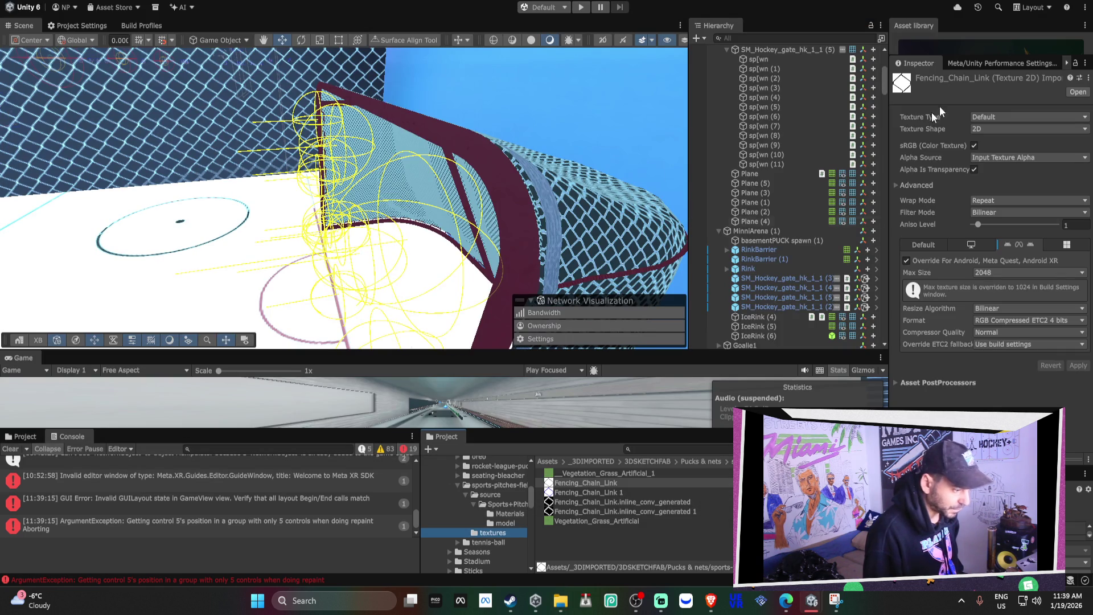
{"action": "key", "text": "alt+Tab"}
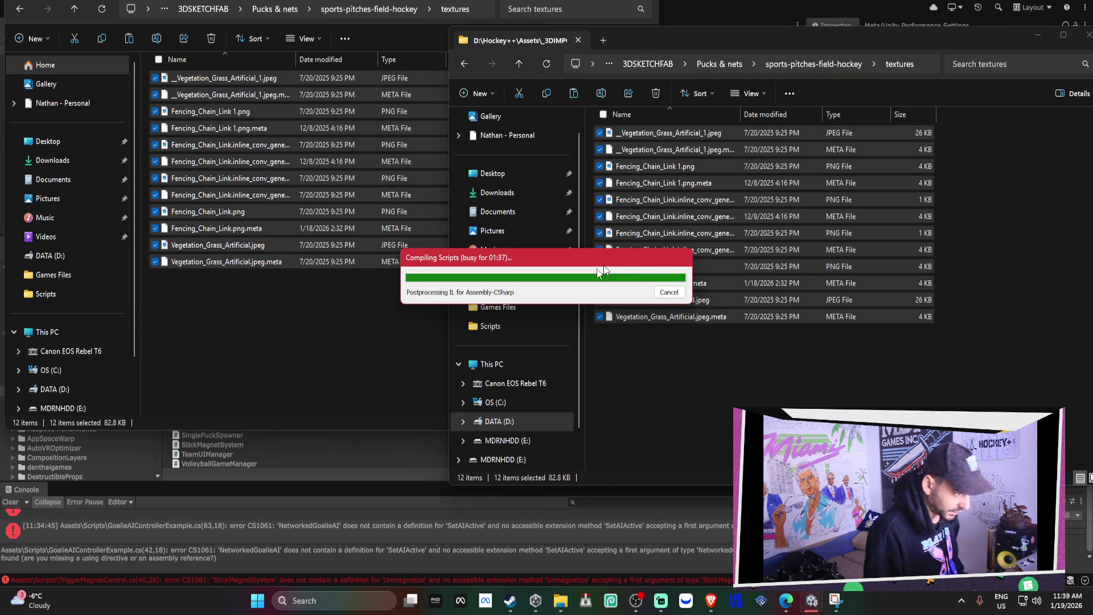
Return from the source Explorer window to the Unity editor while it keeps compiling scripts.
{"action": "left_click", "coordinate": [388, 296]}
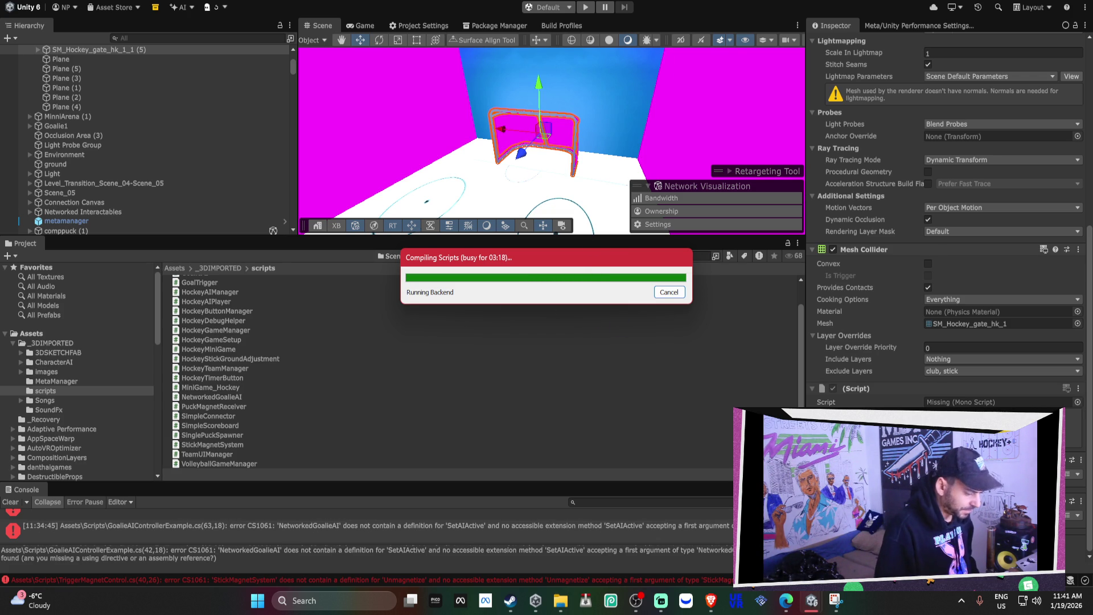
{"action": "left_click", "coordinate": [788, 609]}
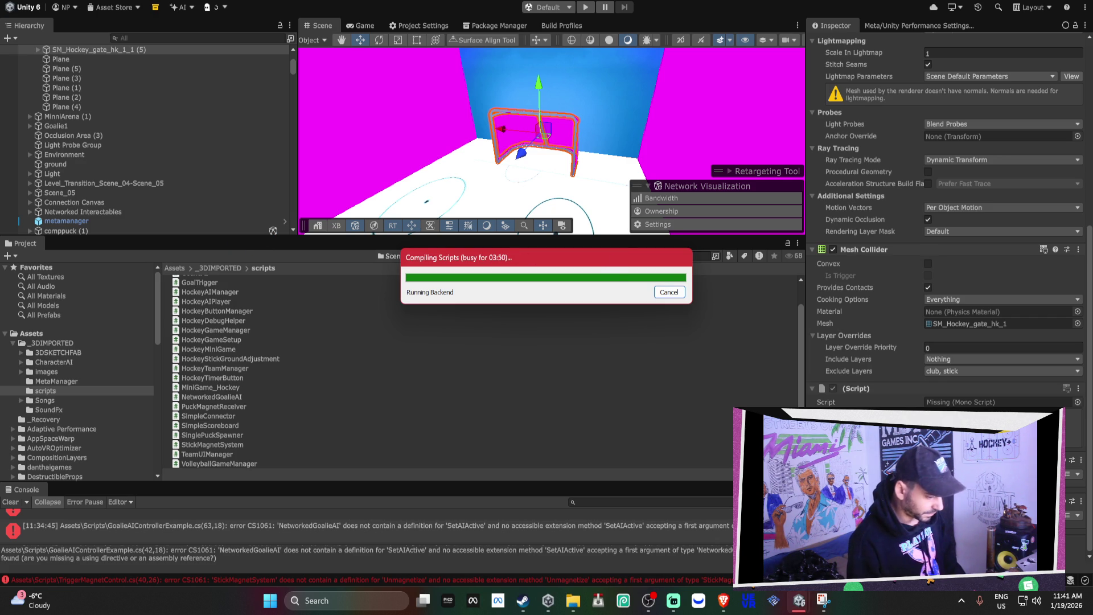
{"action": "mouse_move", "coordinate": [804, 608]}
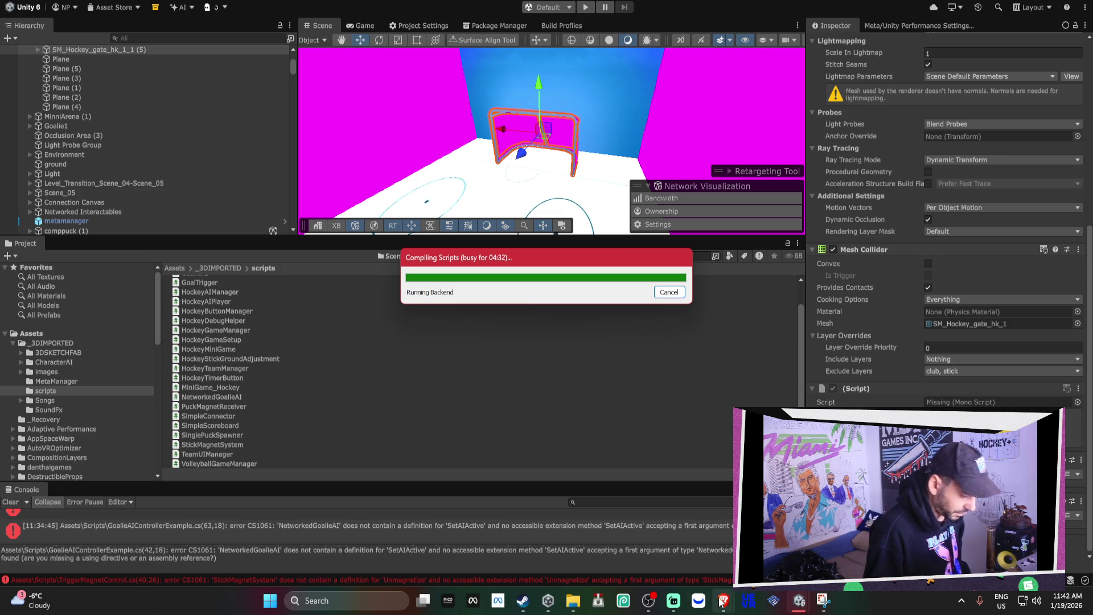
Bring up the Copyright-Free Hockey Clips chat and move its window to the lower right, exposing Trello.
{"action": "mouse_move", "coordinate": [724, 601]}
{"action": "left_click", "coordinate": [724, 557]}
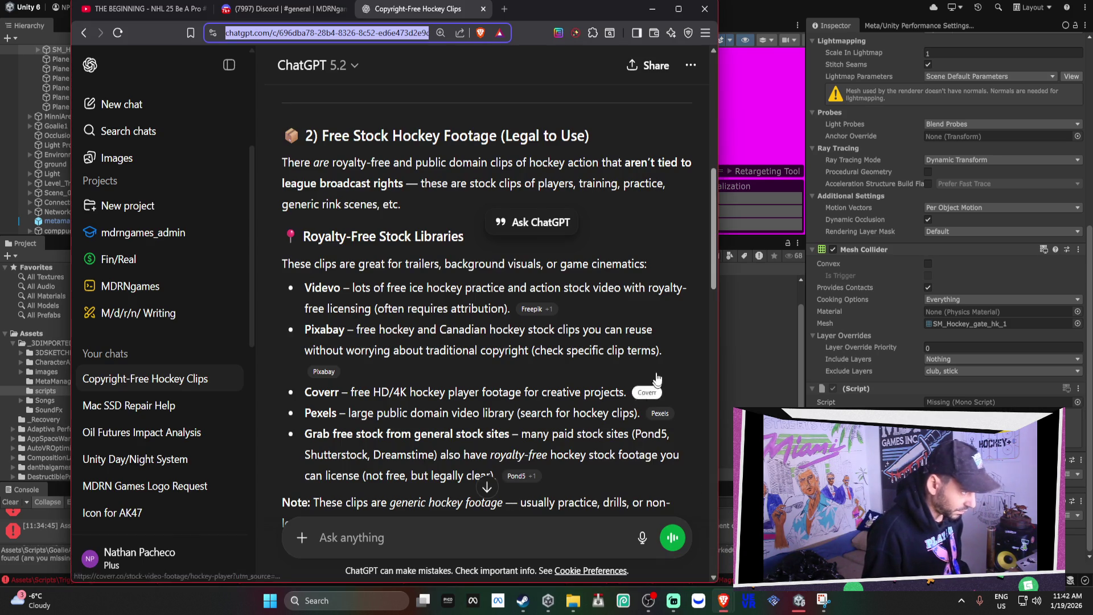
{"action": "scroll", "coordinate": [647, 319], "scroll_direction": "down", "scroll_amount": 4}
{"action": "mouse_move", "coordinate": [723, 601]}
{"action": "left_click", "coordinate": [678, 553]}
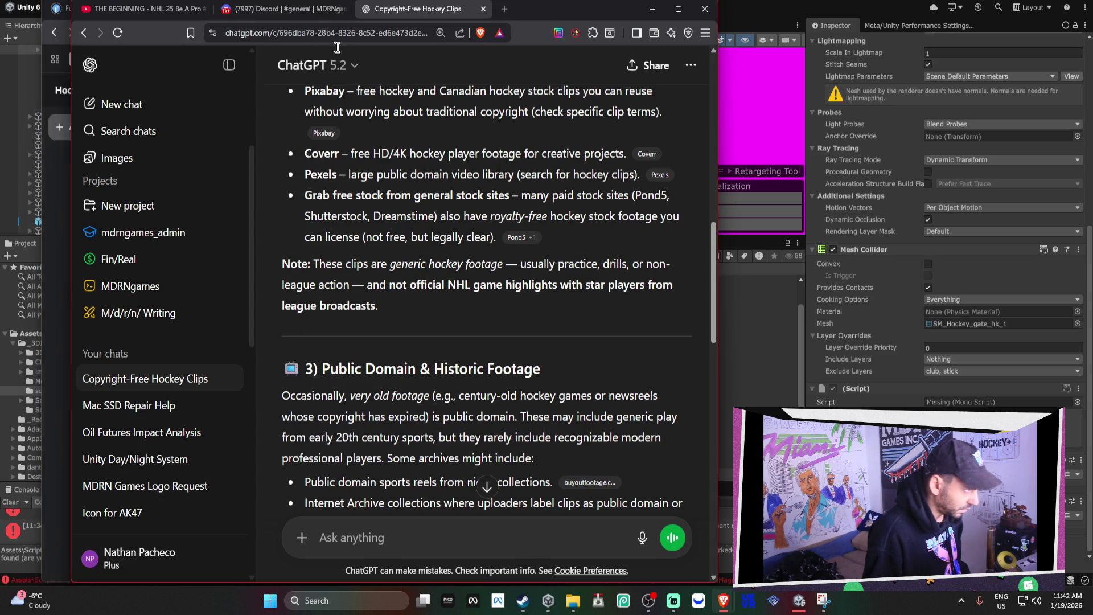
{"action": "mouse_move", "coordinate": [536, 12]}
{"action": "left_mouse_down"}
{"action": "mouse_move", "coordinate": [678, 125]}
{"action": "mouse_move", "coordinate": [848, 290]}
{"action": "left_mouse_up"}
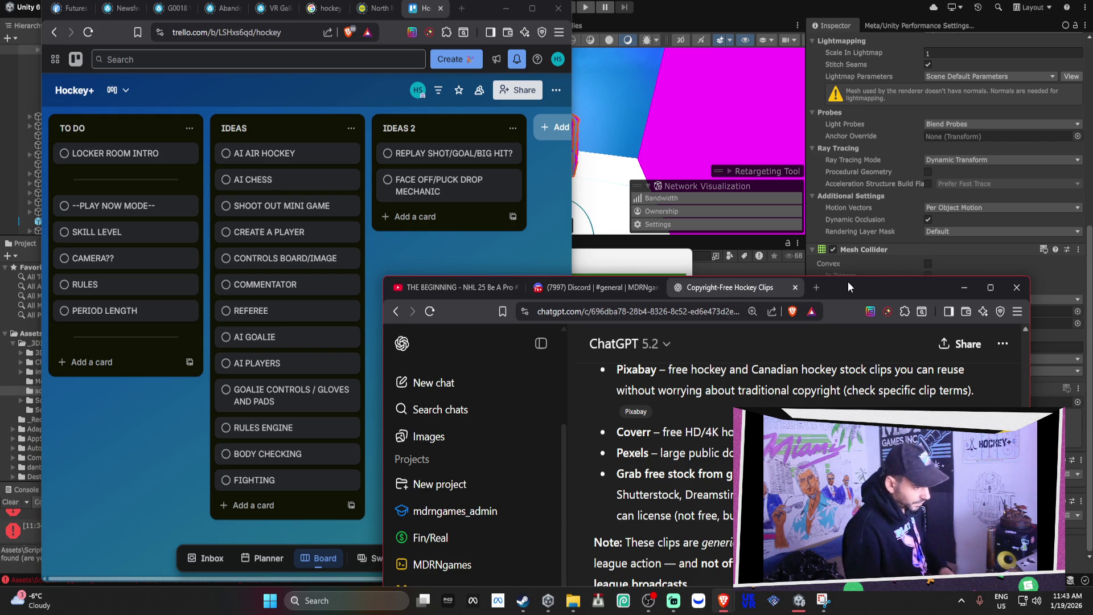
Move Unity's compile progress box aside and review the FACE OFF/PUCK DROP MECHANIC card.
{"action": "left_click", "coordinate": [620, 272]}
{"action": "left_click_drag", "start_coordinate": [689, 227], "coordinate": [849, 153]}
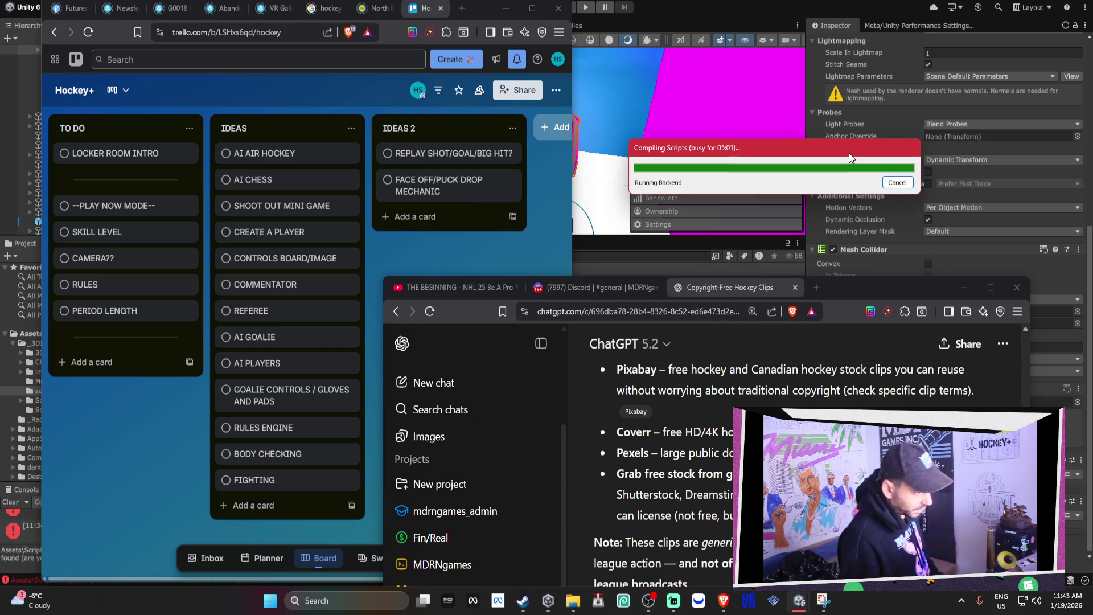
{"action": "left_click", "coordinate": [423, 203]}
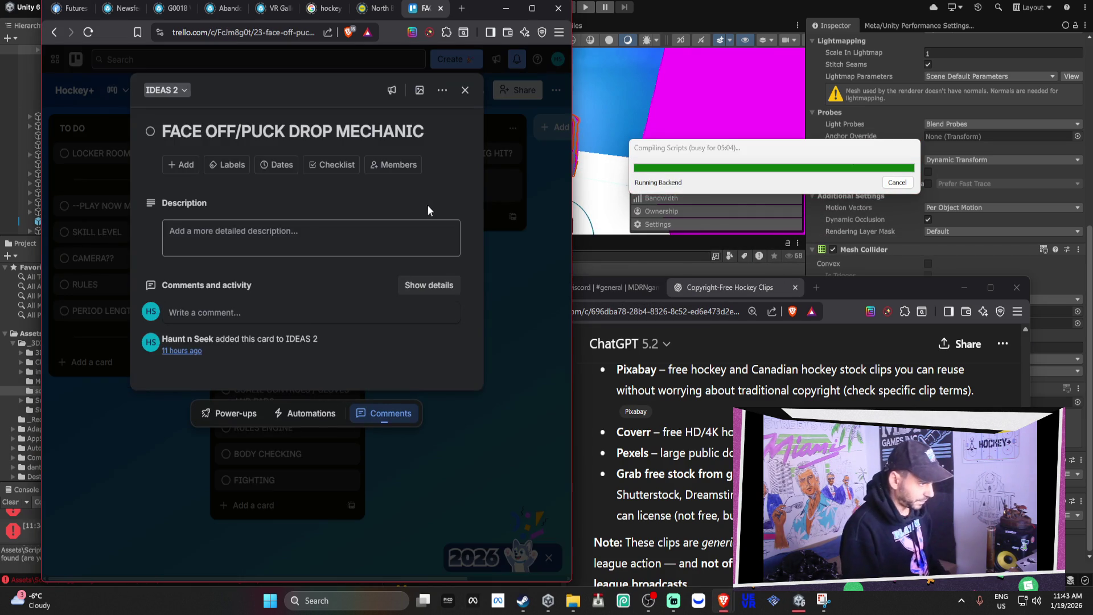
{"action": "left_click", "coordinate": [465, 91]}
Draft a new IDEAS 2 card titled 'IN POSSESSION OF PUCK READER'.
{"action": "left_click", "coordinate": [449, 216]}
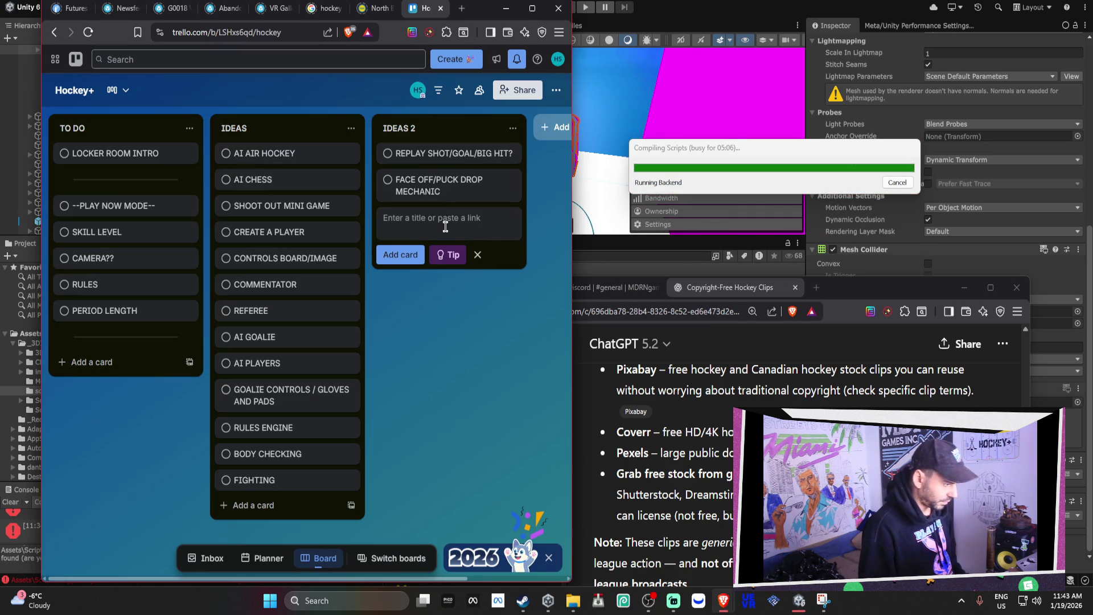
{"action": "type", "text": "PUCK-IN POS"}
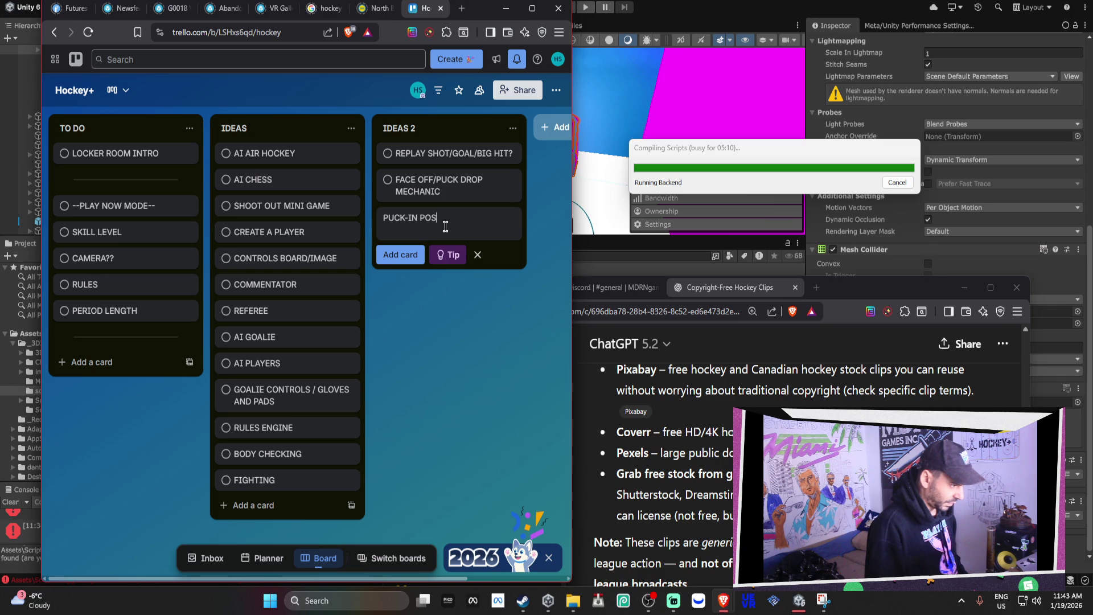
{"action": "type", "text": "SESSION"}
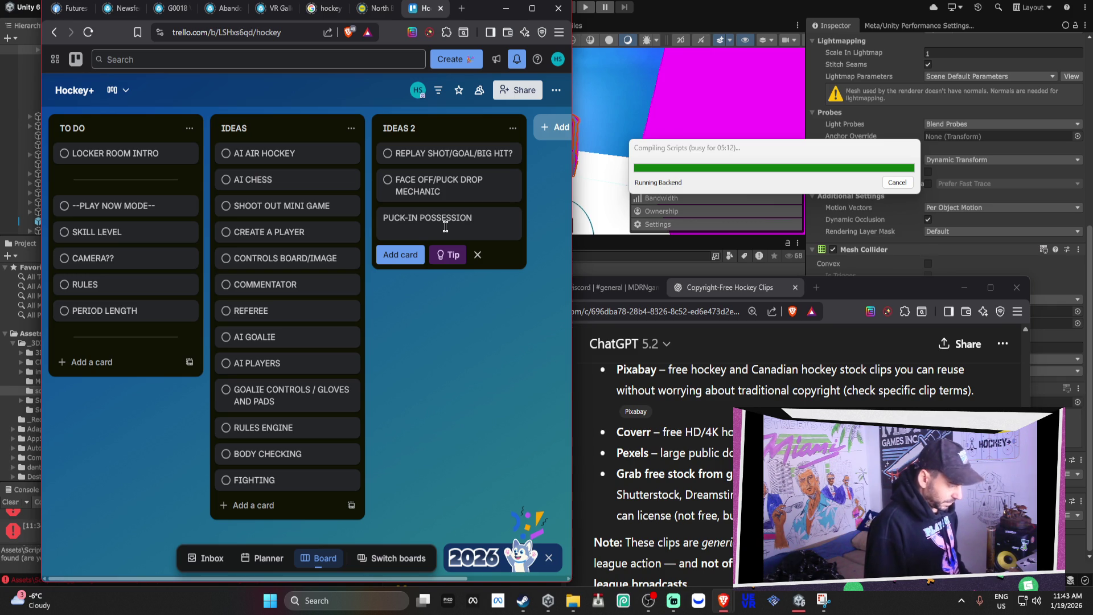
{"action": "key", "text": "BackSpace"}
{"action": "key", "text": "BackSpace"}
{"action": "key", "text": "BackSpace"}
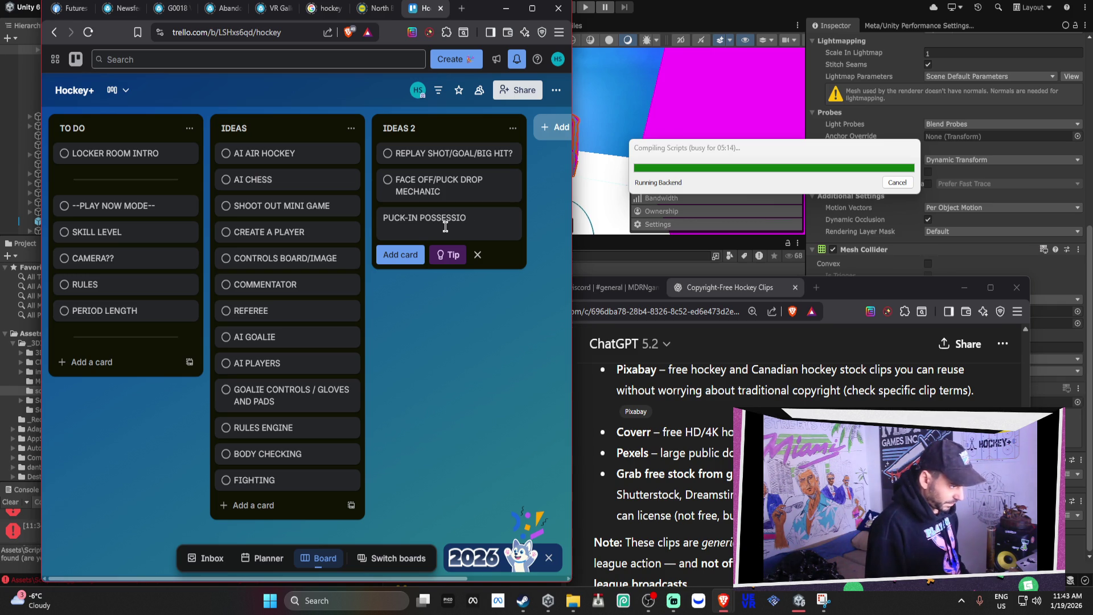
{"action": "type", "text": "IN POSSESSION OF PUC"}
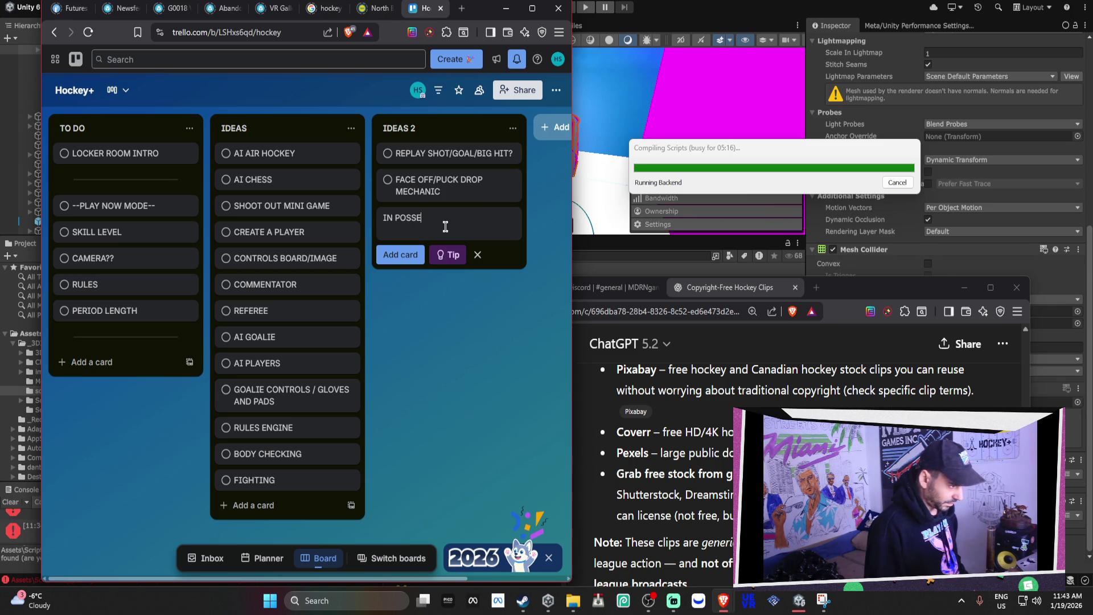
{"action": "type", "text": "K ENGINE"}
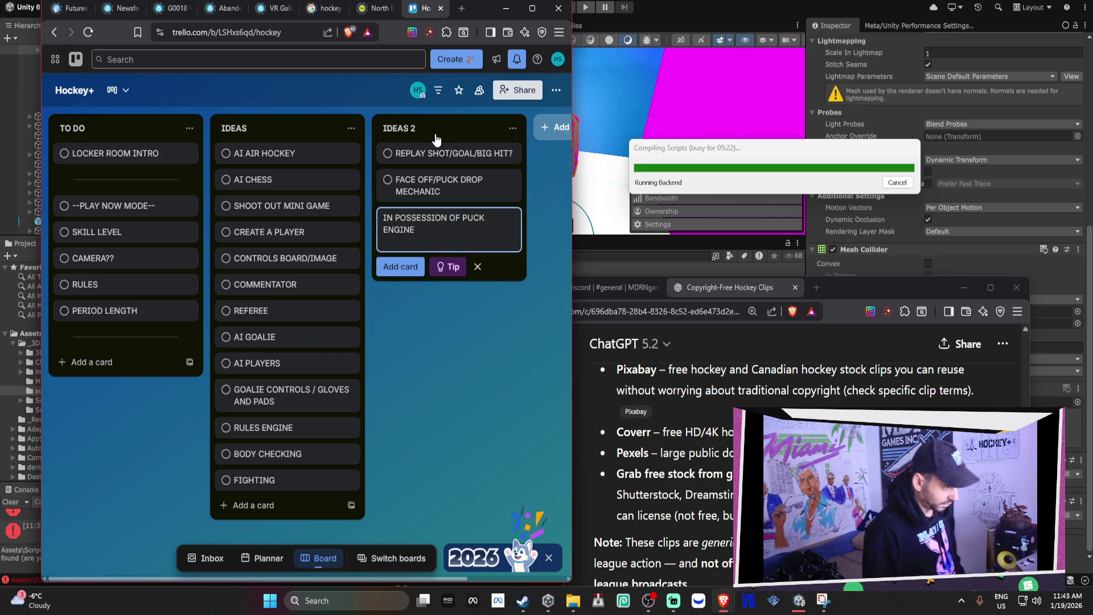
{"action": "key", "text": "BackSpace"}
{"action": "key", "text": "BackSpace"}
{"action": "key", "text": "BackSpace"}
{"action": "key", "text": "BackSpace"}
{"action": "key", "text": "BackSpace"}
{"action": "key", "text": "BackSpace"}
{"action": "type", "text": "READER"}
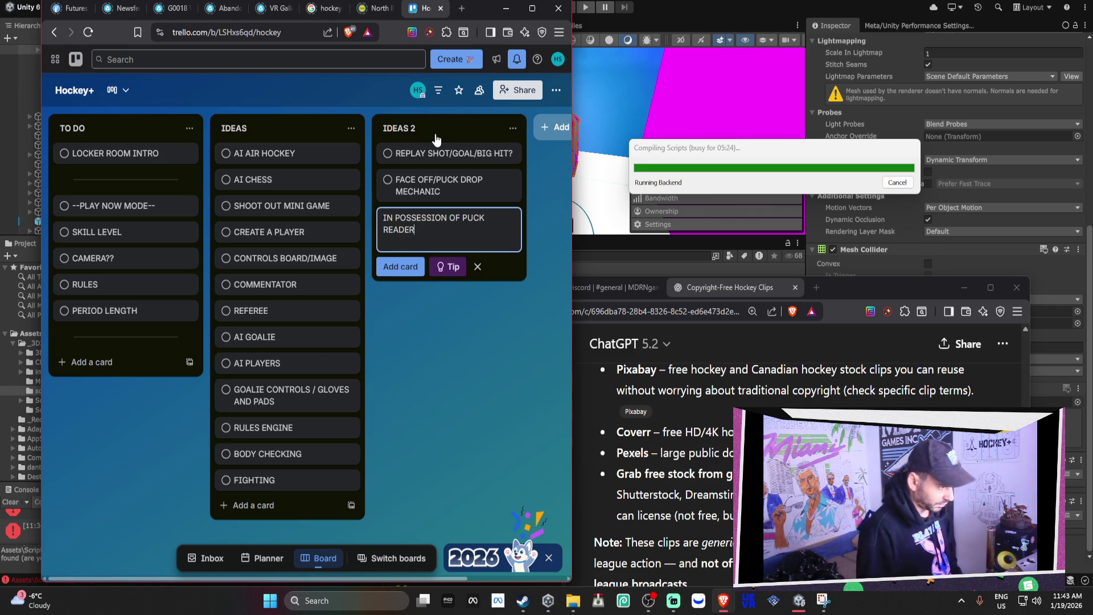
{"action": "left_click", "coordinate": [658, 152]}
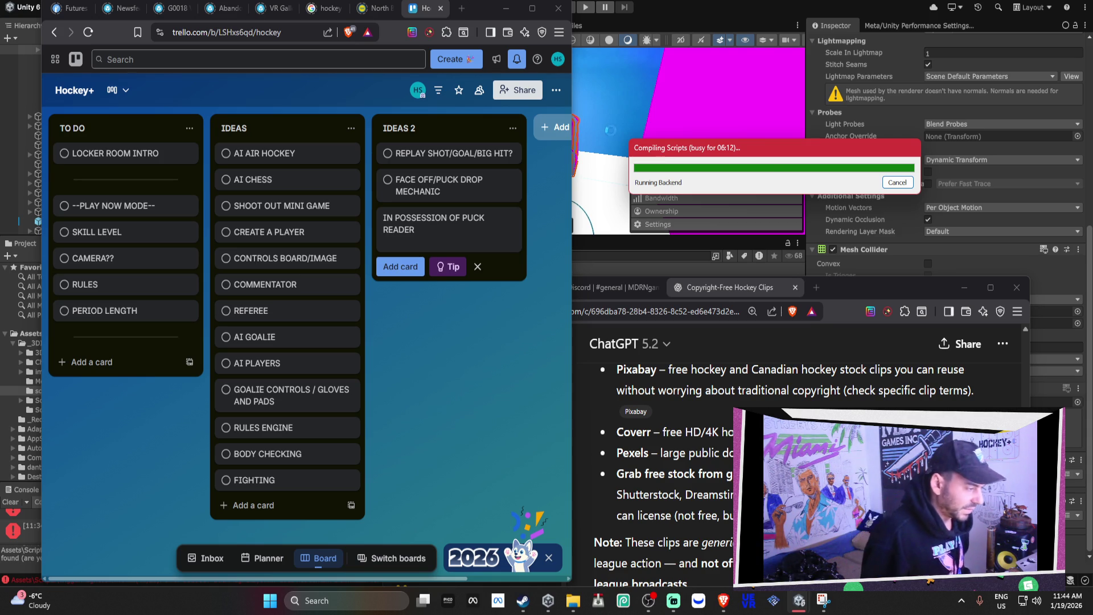
Move the ChatGPT window and Unity's busy notice aside, then save the new Trello card.
{"action": "left_click_drag", "start_coordinate": [874, 288], "coordinate": [932, 245]}
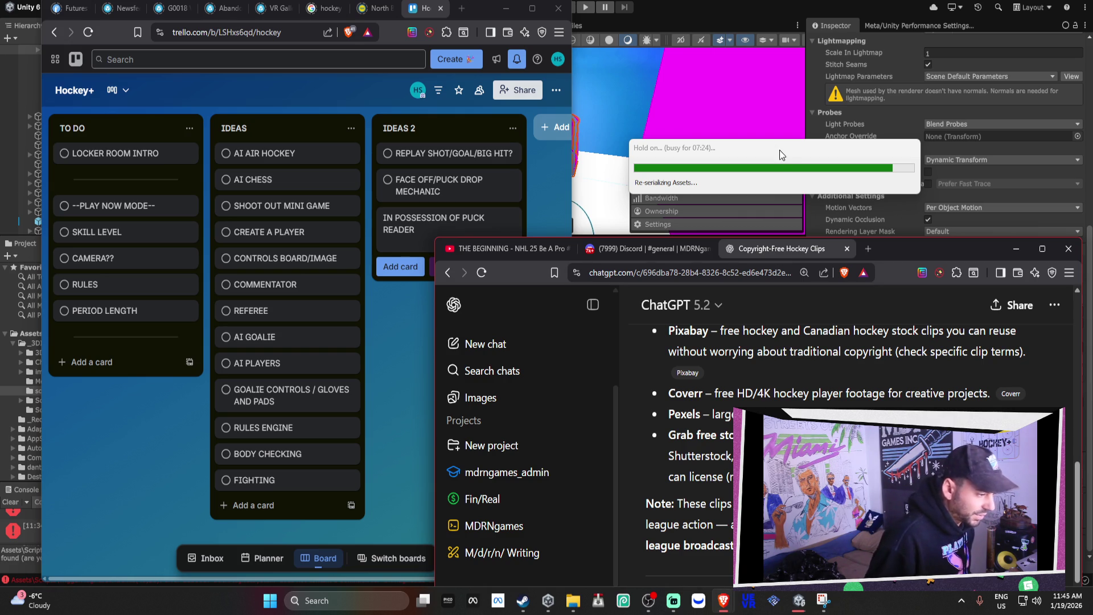
{"action": "left_click_drag", "start_coordinate": [787, 152], "coordinate": [765, 159]}
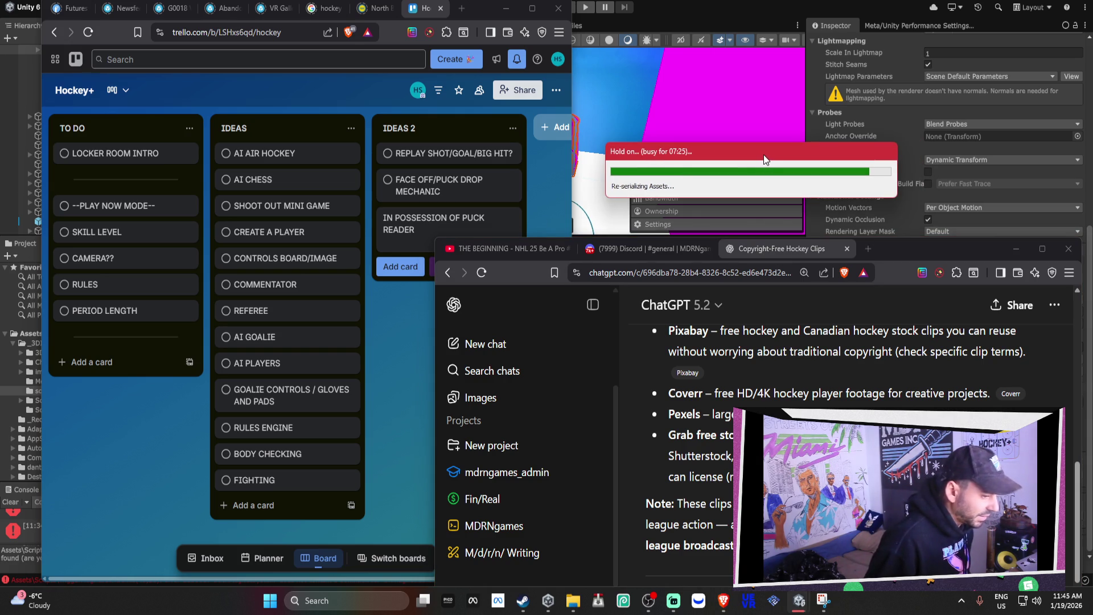
{"action": "left_click", "coordinate": [406, 341]}
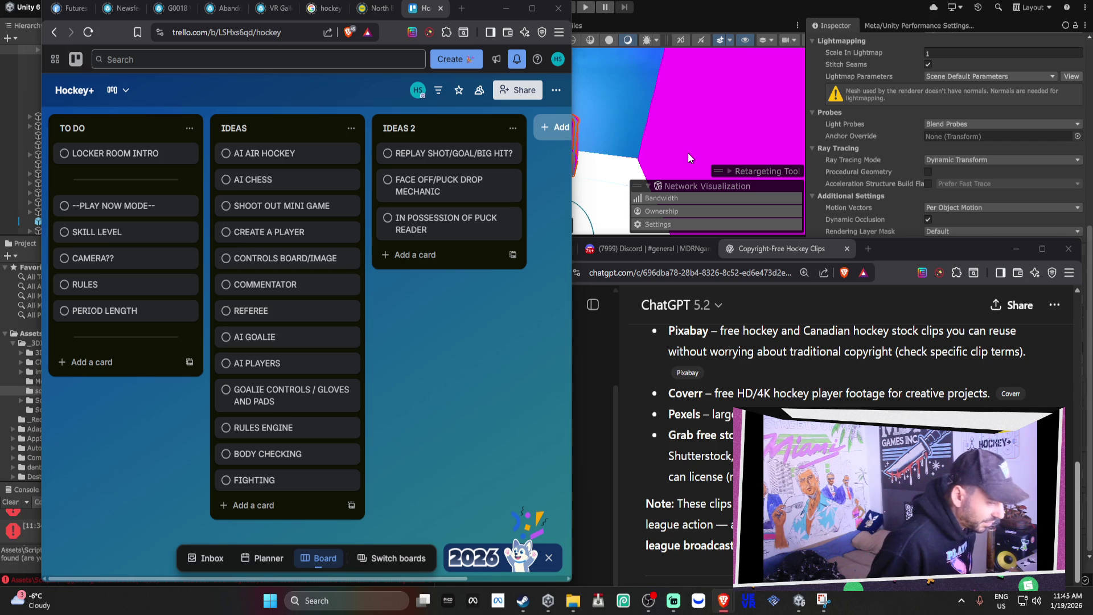
{"action": "left_click", "coordinate": [637, 128]}
Bring Unity forward, select Plane (1) and tilt the scene view down toward the floor.
{"action": "left_click", "coordinate": [633, 96]}
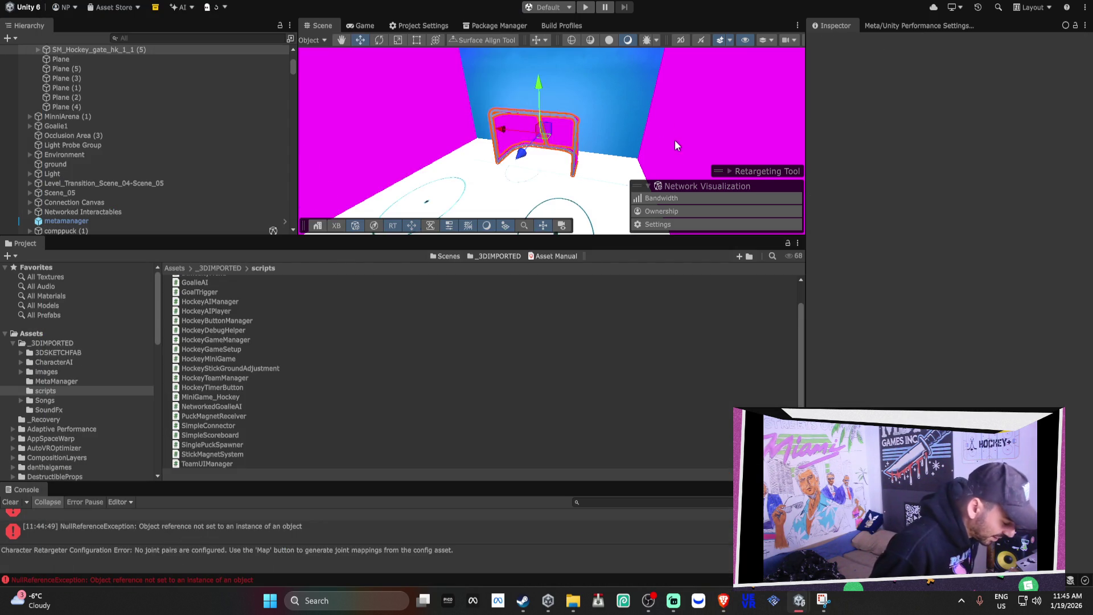
{"action": "right_click", "coordinate": [649, 98]}
{"action": "left_click", "coordinate": [675, 135]}
{"action": "left_click_drag", "start_coordinate": [586, 108], "coordinate": [458, 259]}
Browse _3DIMPORTED > 3DSKETCHFAB > Pucks & nets > sports-pitches-field-hockey to the Fencing_Chain_Link material.
{"action": "left_click", "coordinate": [79, 343]}
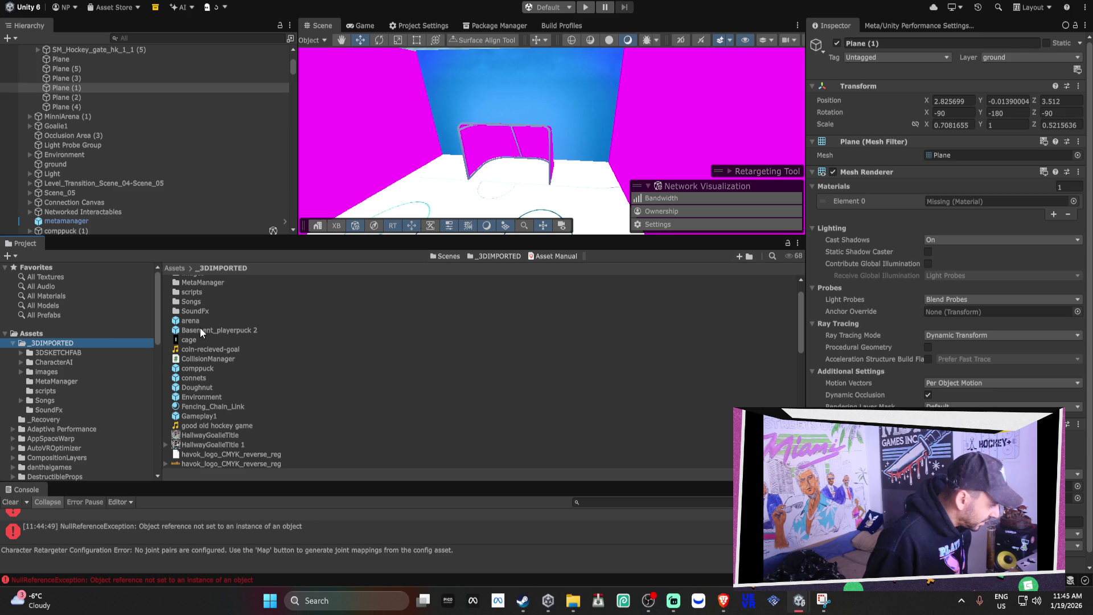
{"action": "left_click", "coordinate": [20, 353]}
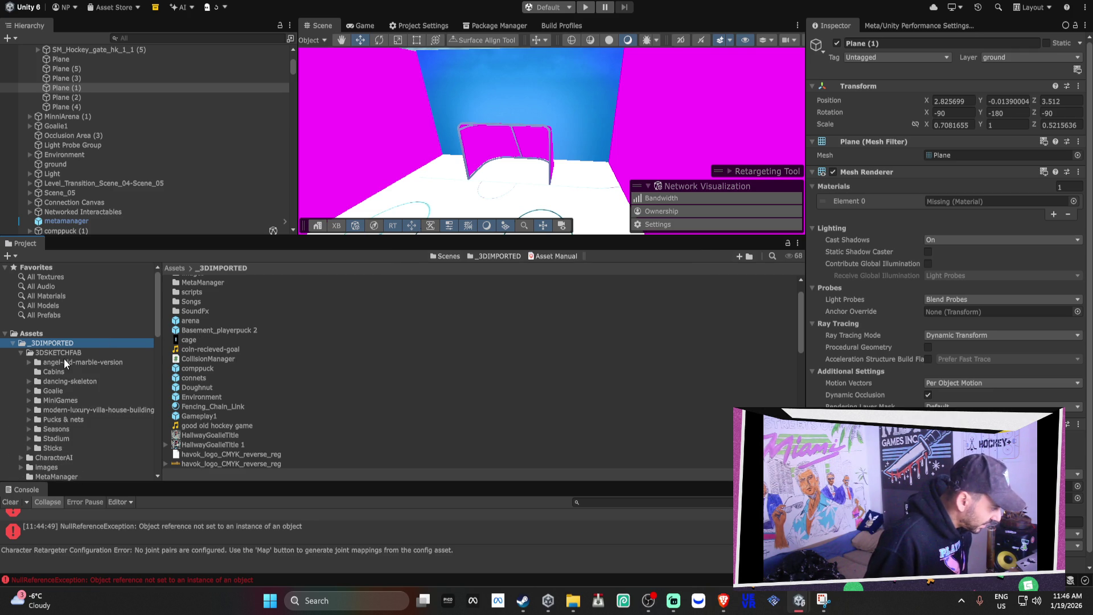
{"action": "left_click", "coordinate": [52, 420]}
{"action": "left_click", "coordinate": [217, 343]}
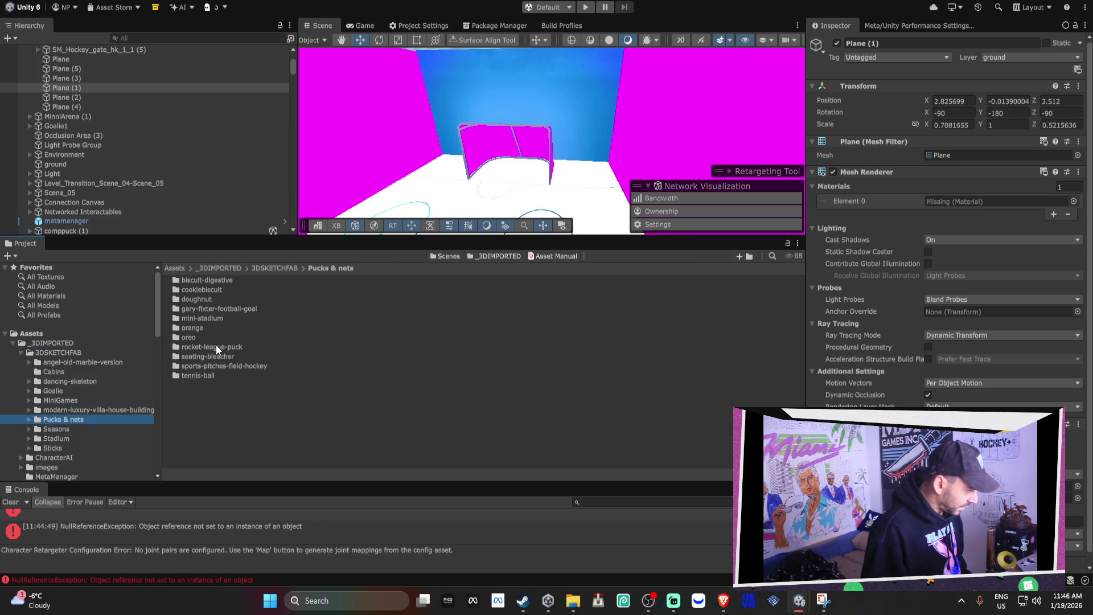
{"action": "double_click", "coordinate": [194, 368]}
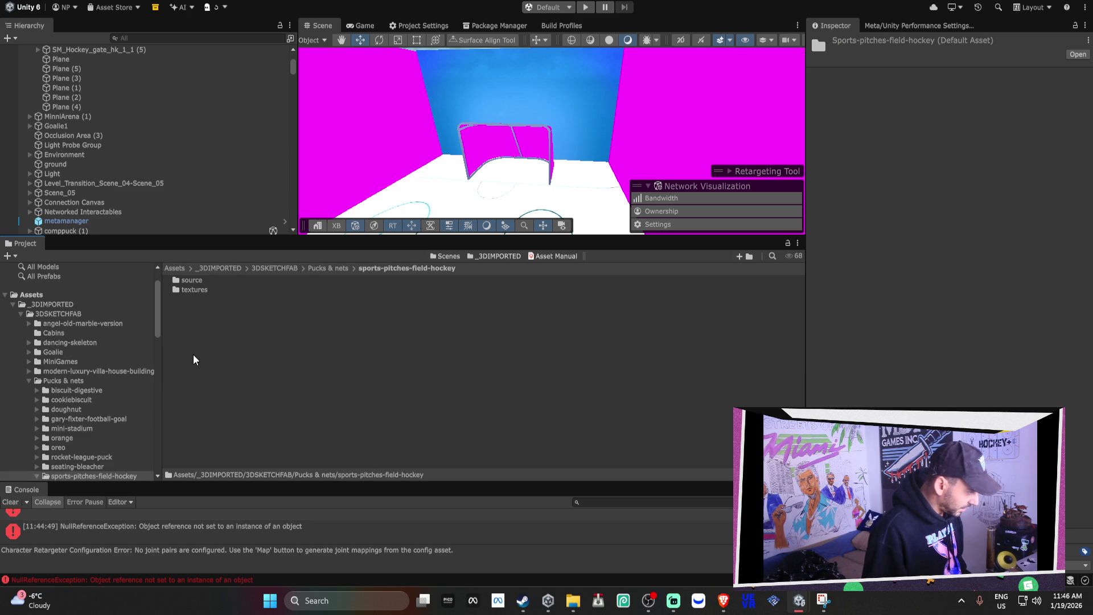
{"action": "double_click", "coordinate": [193, 290]}
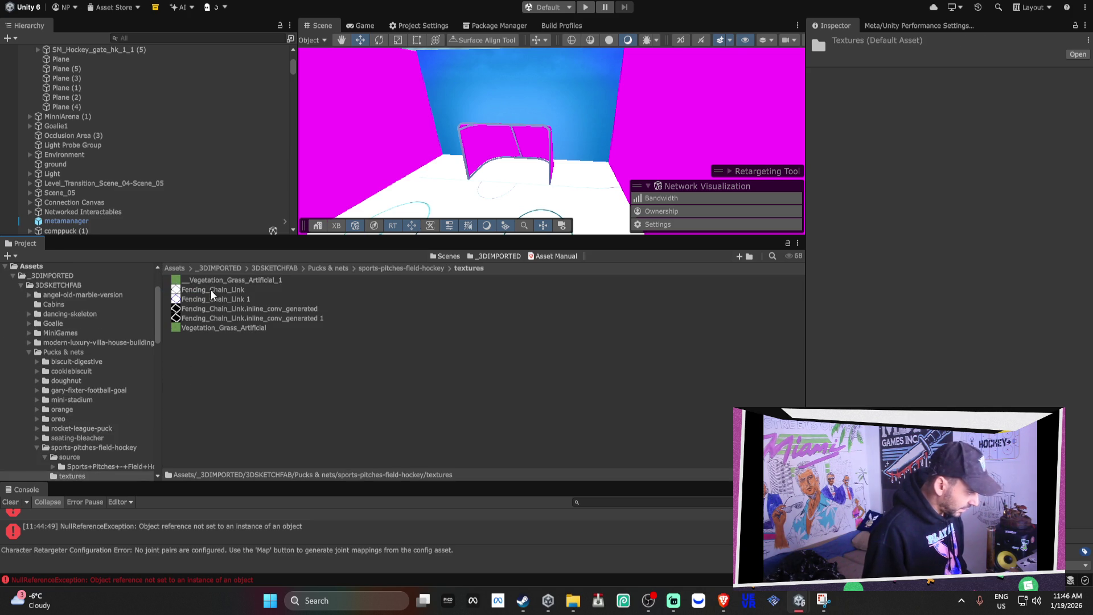
{"action": "left_click", "coordinate": [98, 459]}
{"action": "left_click", "coordinate": [101, 465]}
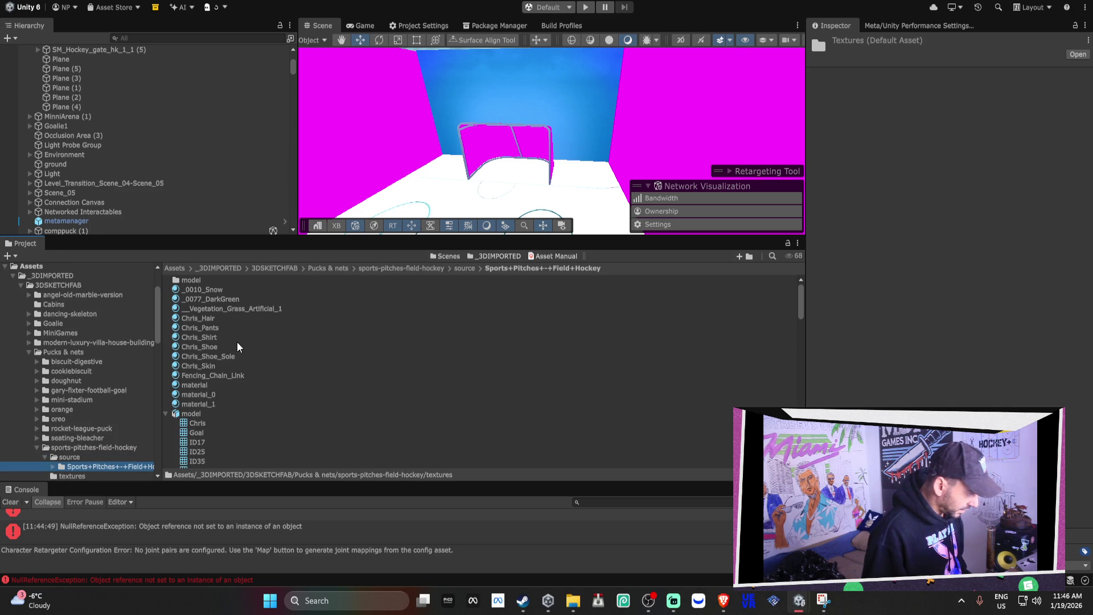
{"action": "left_click", "coordinate": [216, 376]}
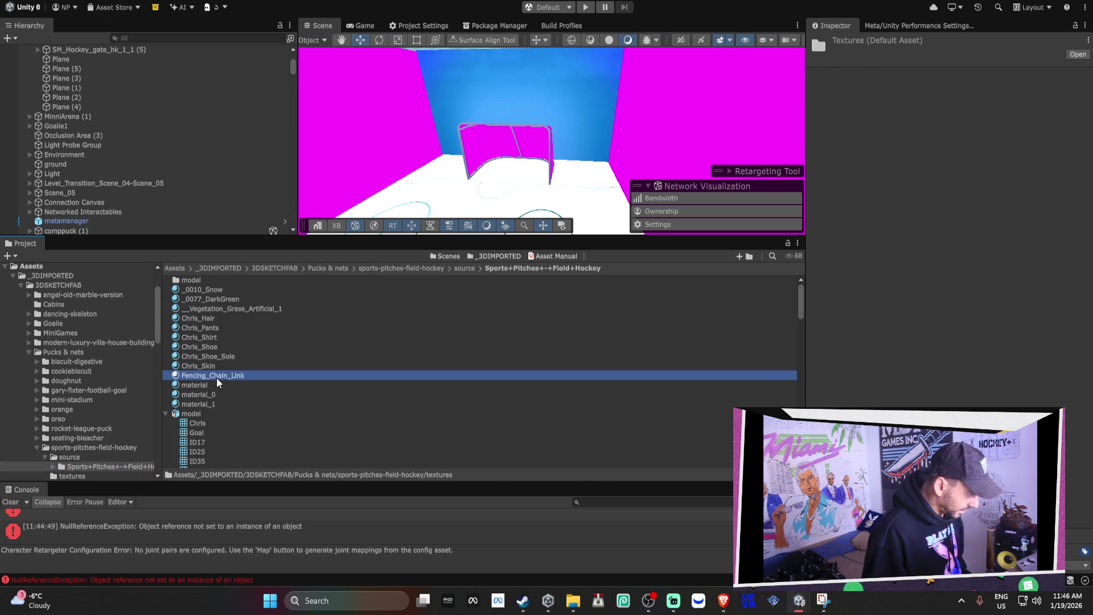
{"action": "left_click", "coordinate": [94, 476]}
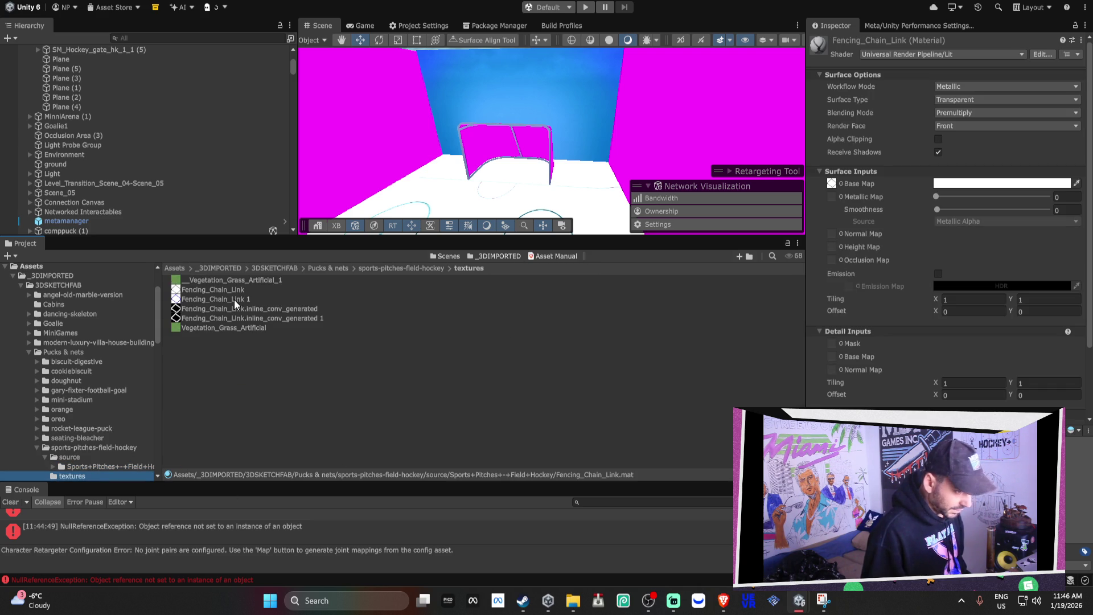
Set Fencing_Chain_Link 1 as normal map, inline_conv_generated as metallic map, and apply the material to the goal.
{"action": "mouse_move", "coordinate": [234, 299]}
{"action": "left_mouse_down"}
{"action": "mouse_move", "coordinate": [845, 249]}
{"action": "mouse_move", "coordinate": [835, 234]}
{"action": "left_mouse_up"}
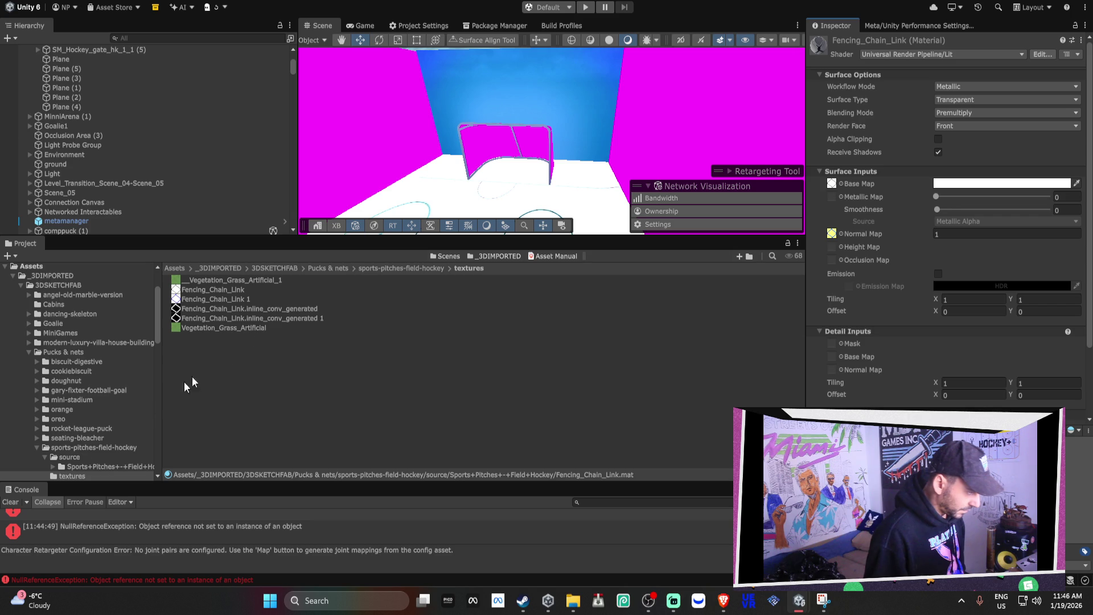
{"action": "mouse_move", "coordinate": [245, 309]}
{"action": "left_mouse_down"}
{"action": "mouse_move", "coordinate": [547, 310]}
{"action": "mouse_move", "coordinate": [832, 246]}
{"action": "mouse_move", "coordinate": [831, 196]}
{"action": "left_mouse_up"}
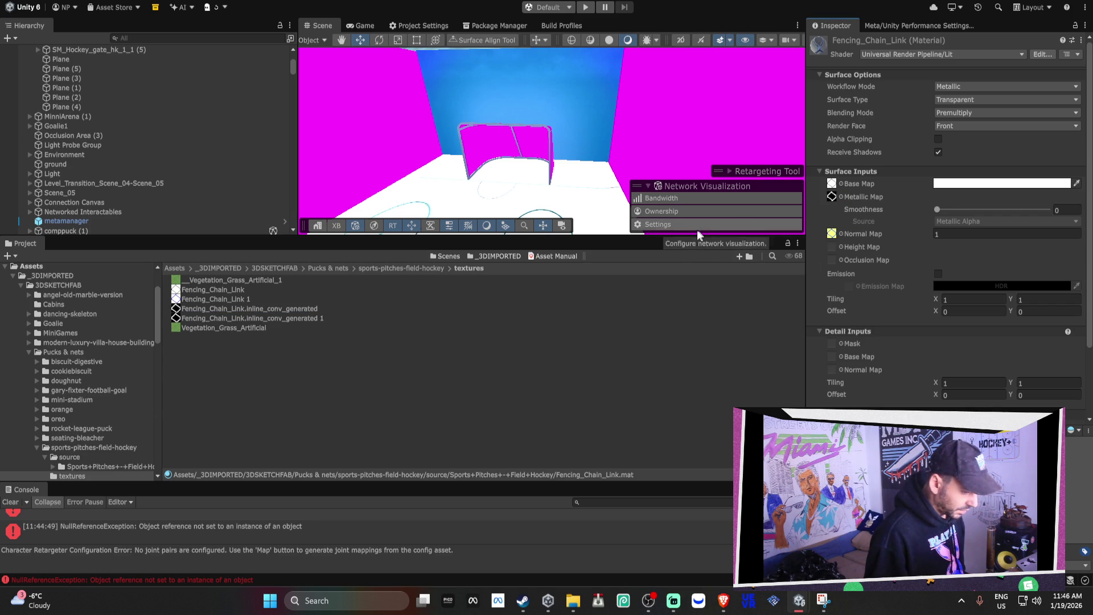
{"action": "left_click_drag", "start_coordinate": [449, 143], "coordinate": [458, 139]}
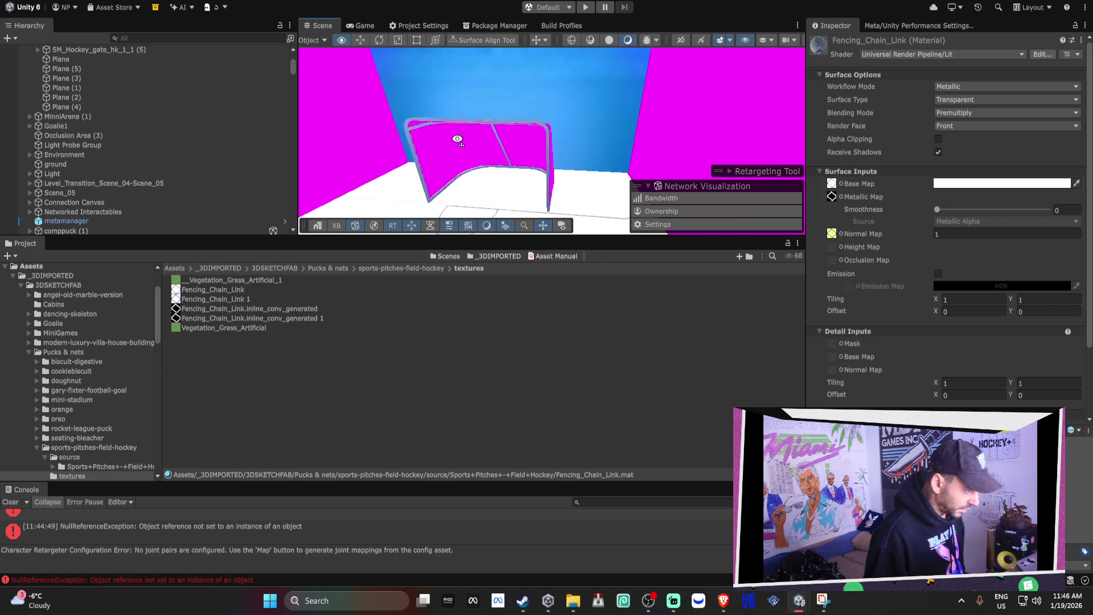
{"action": "left_click", "coordinate": [80, 467]}
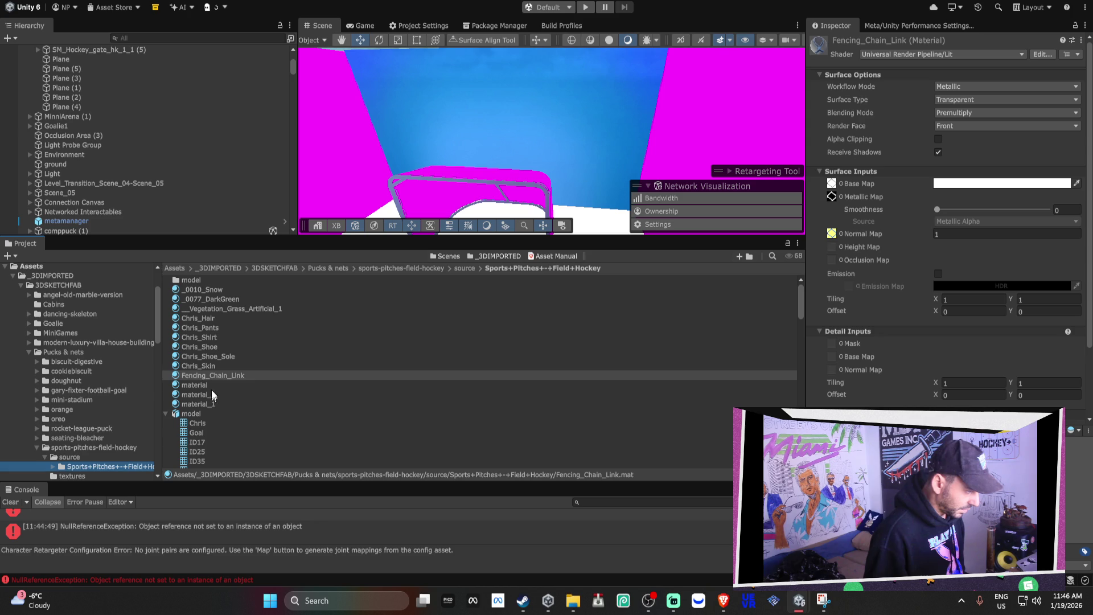
{"action": "mouse_move", "coordinate": [210, 376]}
{"action": "left_mouse_down"}
{"action": "mouse_move", "coordinate": [487, 214]}
{"action": "mouse_move", "coordinate": [482, 201]}
{"action": "left_mouse_up"}
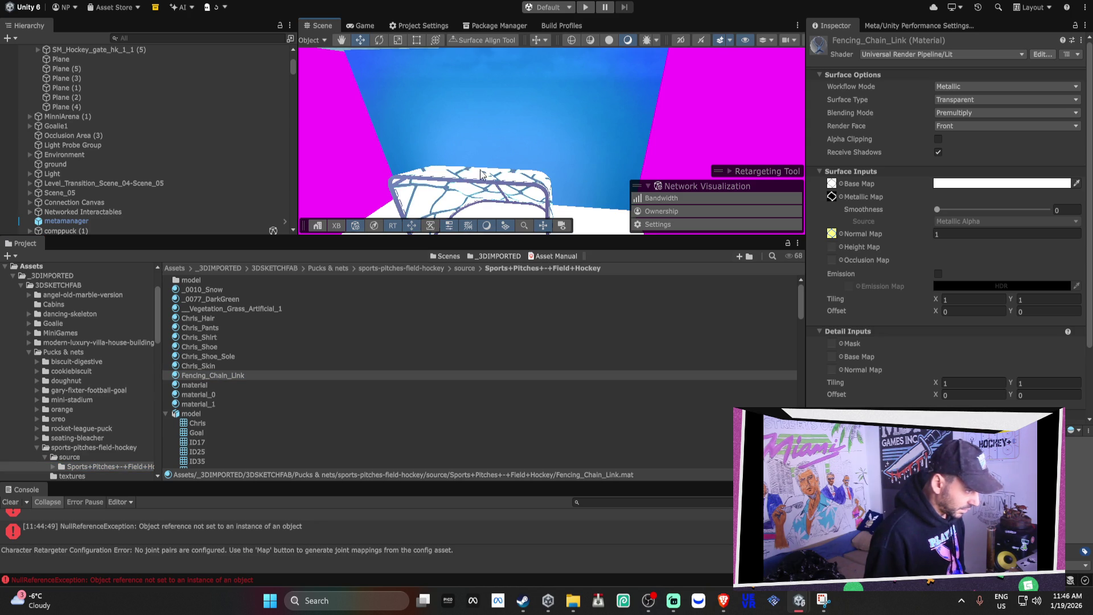
{"action": "scroll", "coordinate": [482, 201], "scroll_direction": "up", "scroll_amount": 5}
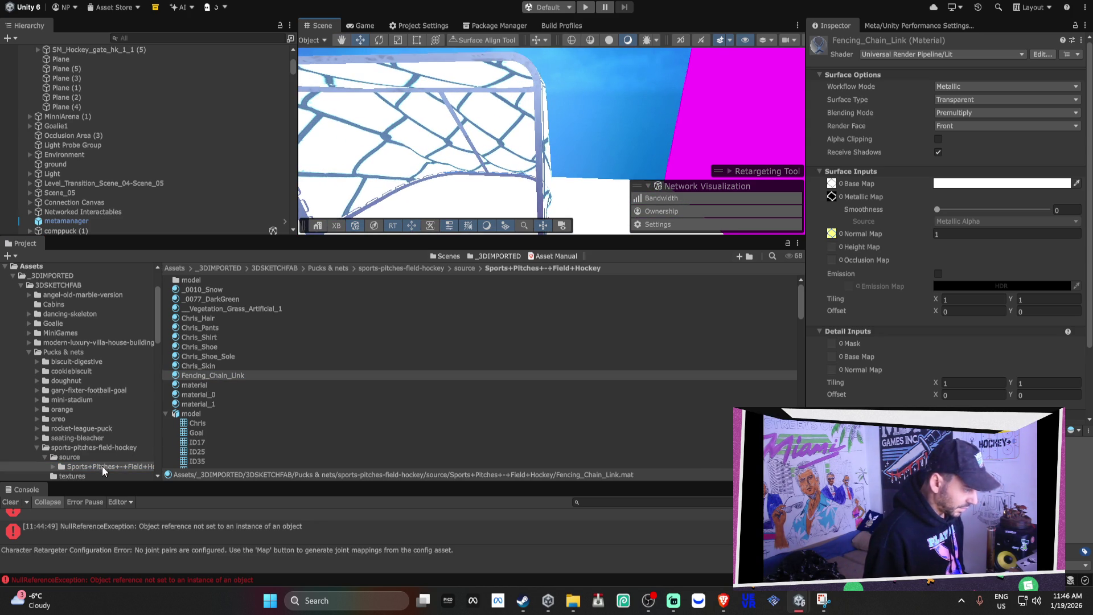
Enable alpha clipping at threshold 0.057 and render the net material on both faces.
{"action": "left_click", "coordinate": [939, 141]}
{"action": "left_click_drag", "start_coordinate": [991, 152], "coordinate": [1049, 153]}
{"action": "left_click_drag", "start_coordinate": [981, 157], "coordinate": [944, 153]}
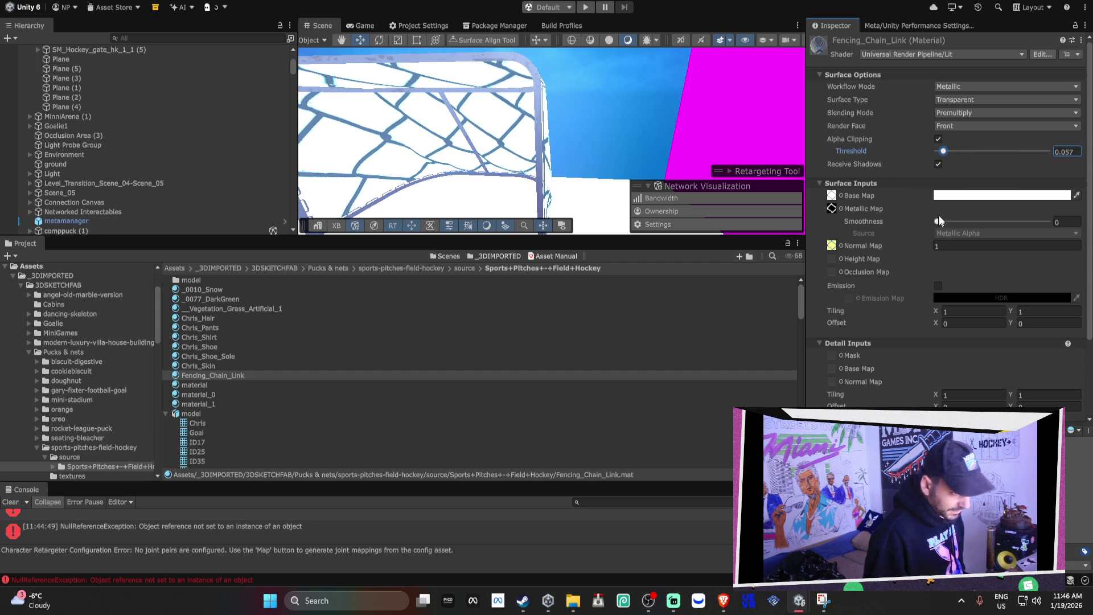
{"action": "left_click", "coordinate": [964, 126]}
{"action": "left_click", "coordinate": [974, 144]}
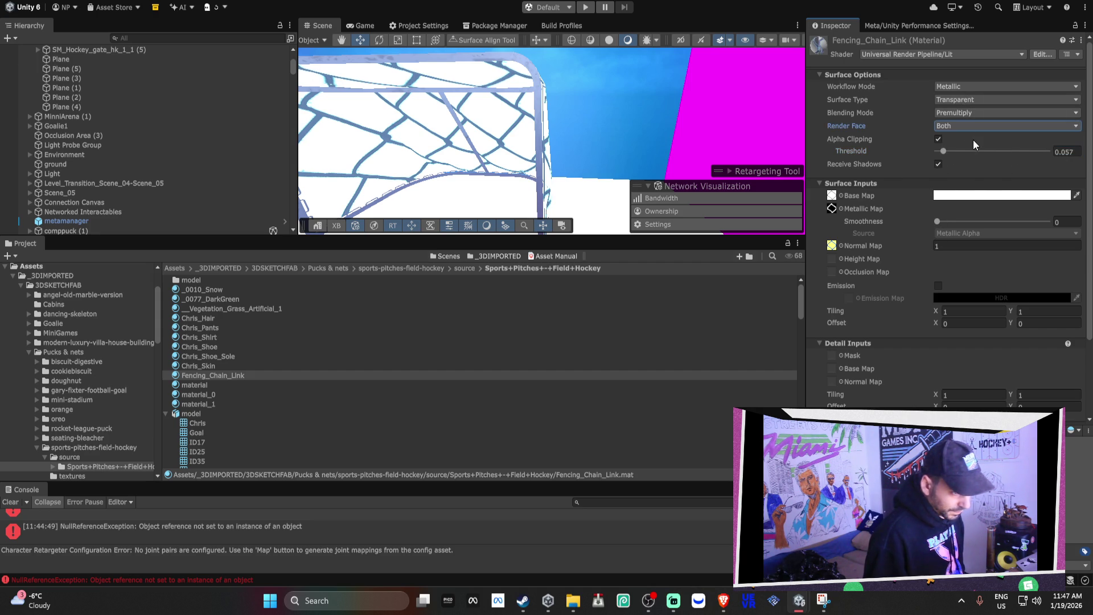
Compare Alpha, Premultiply and Additive blending, settling on Alpha.
{"action": "left_click", "coordinate": [959, 114]}
{"action": "left_click", "coordinate": [967, 123]}
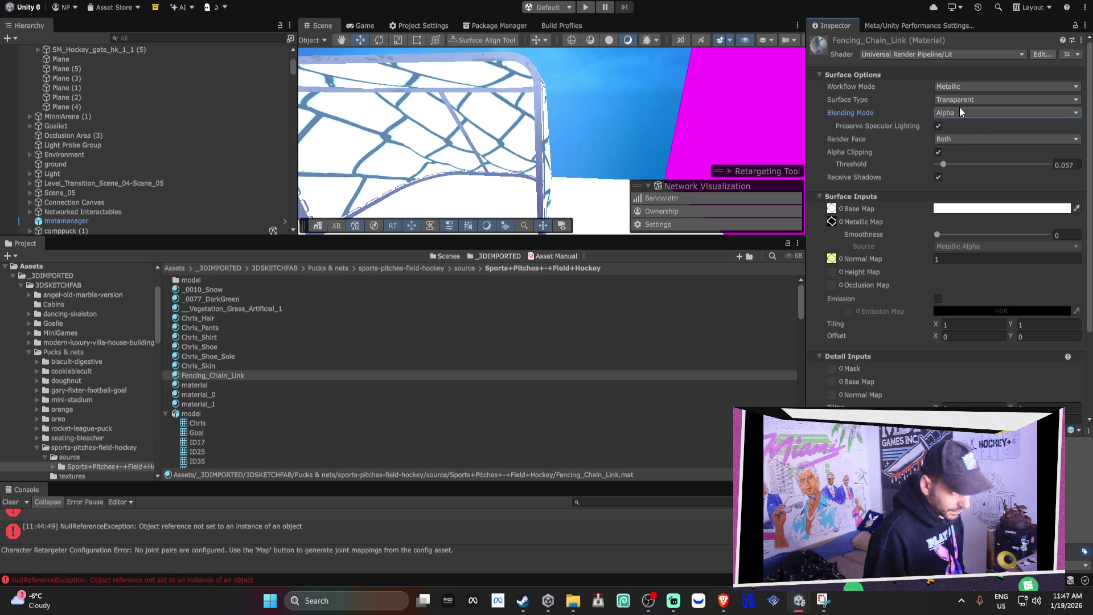
{"action": "left_click", "coordinate": [960, 114]}
{"action": "left_click", "coordinate": [970, 143]}
{"action": "left_click", "coordinate": [968, 113]}
{"action": "left_click", "coordinate": [966, 123]}
{"action": "left_click", "coordinate": [968, 113]}
{"action": "left_click", "coordinate": [968, 123]}
{"action": "left_click", "coordinate": [968, 113]}
{"action": "left_click", "coordinate": [968, 143]}
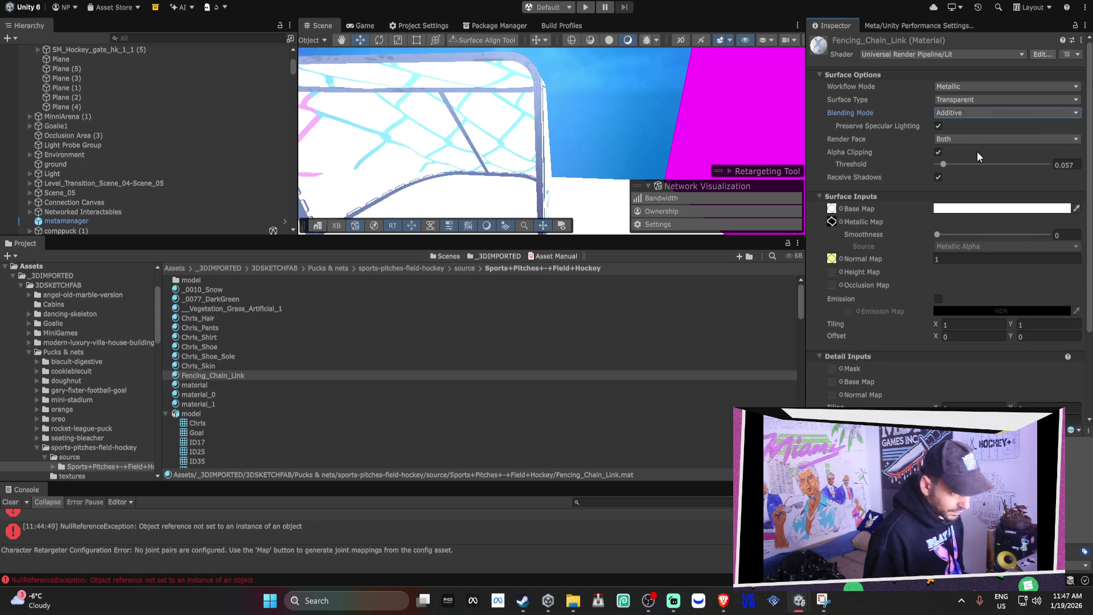
{"action": "left_click", "coordinate": [962, 114]}
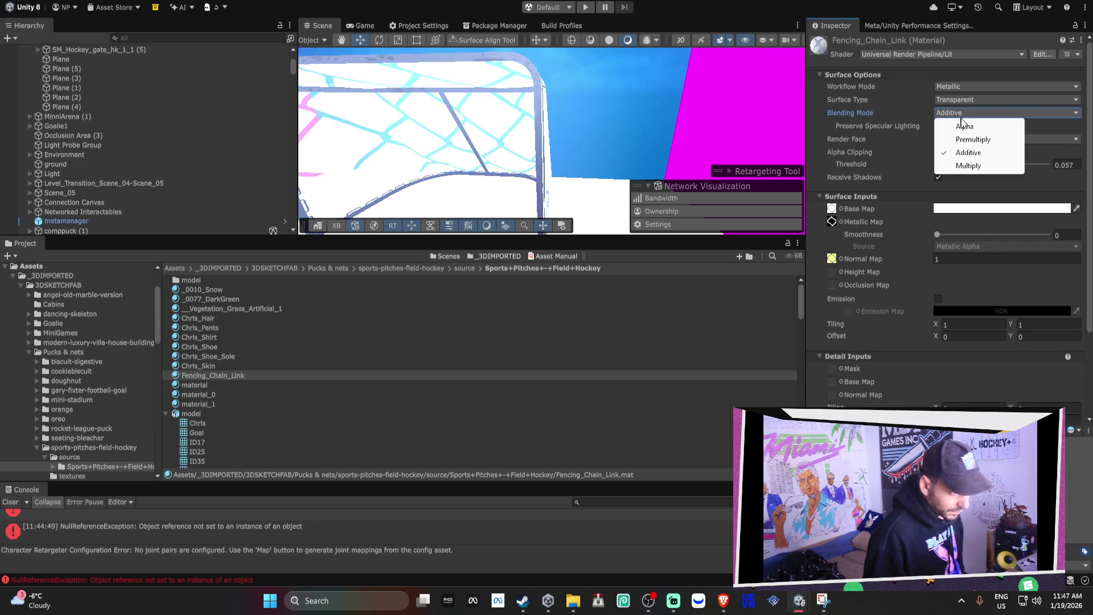
{"action": "left_click", "coordinate": [966, 123]}
Switch the material's workflow mode to Specular.
{"action": "left_click", "coordinate": [958, 87]}
{"action": "left_click", "coordinate": [962, 99]}
{"action": "left_click", "coordinate": [963, 87]}
{"action": "left_click", "coordinate": [968, 113]}
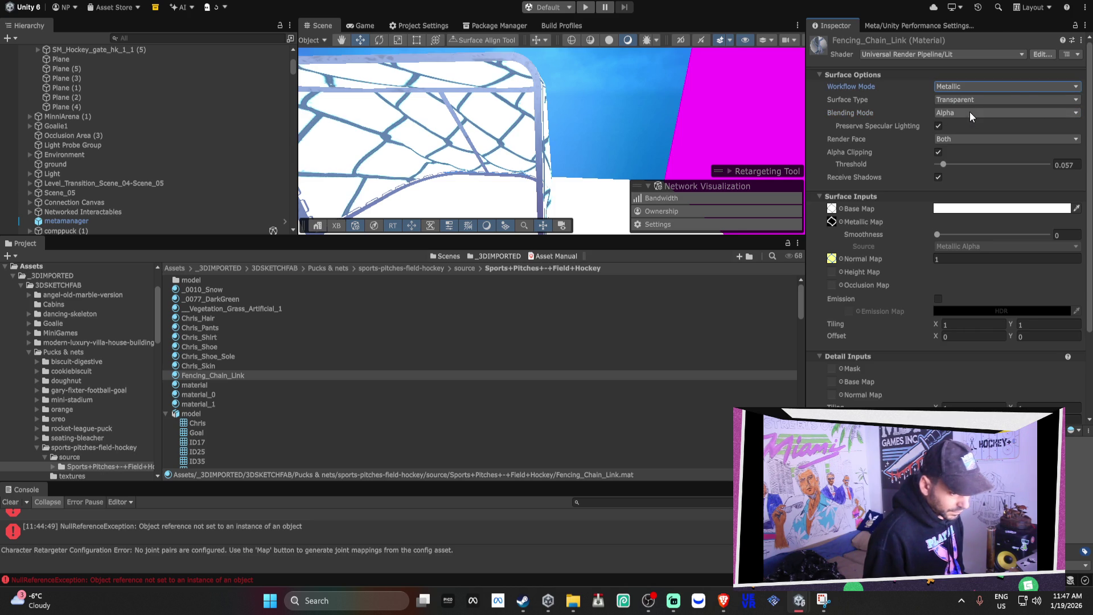
{"action": "left_click", "coordinate": [957, 86]}
{"action": "left_click", "coordinate": [963, 100]}
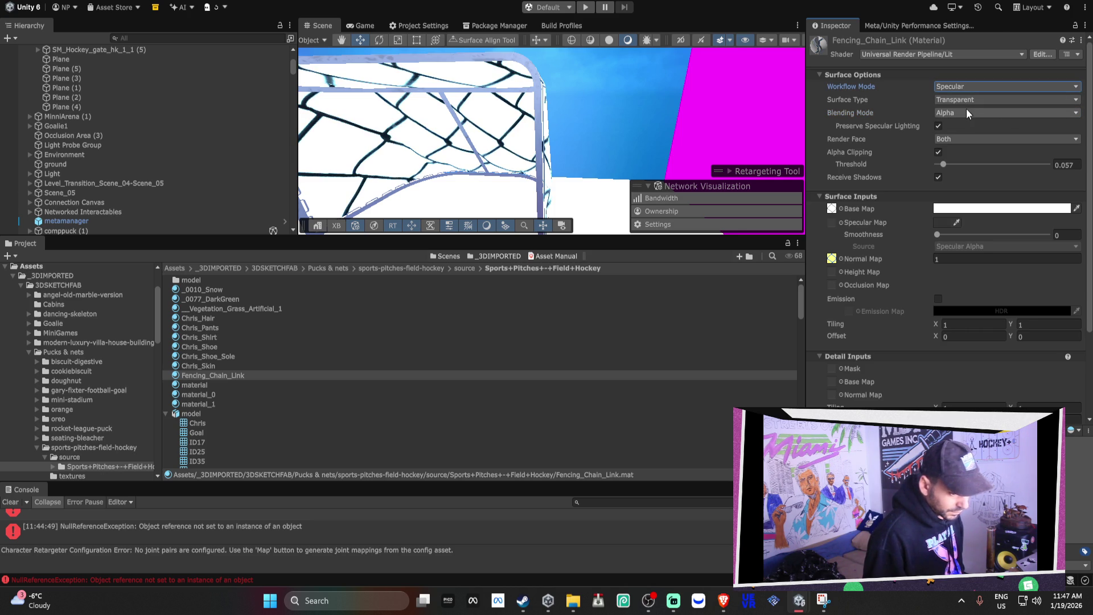
{"action": "scroll", "coordinate": [971, 140], "scroll_direction": "down", "scroll_amount": 1}
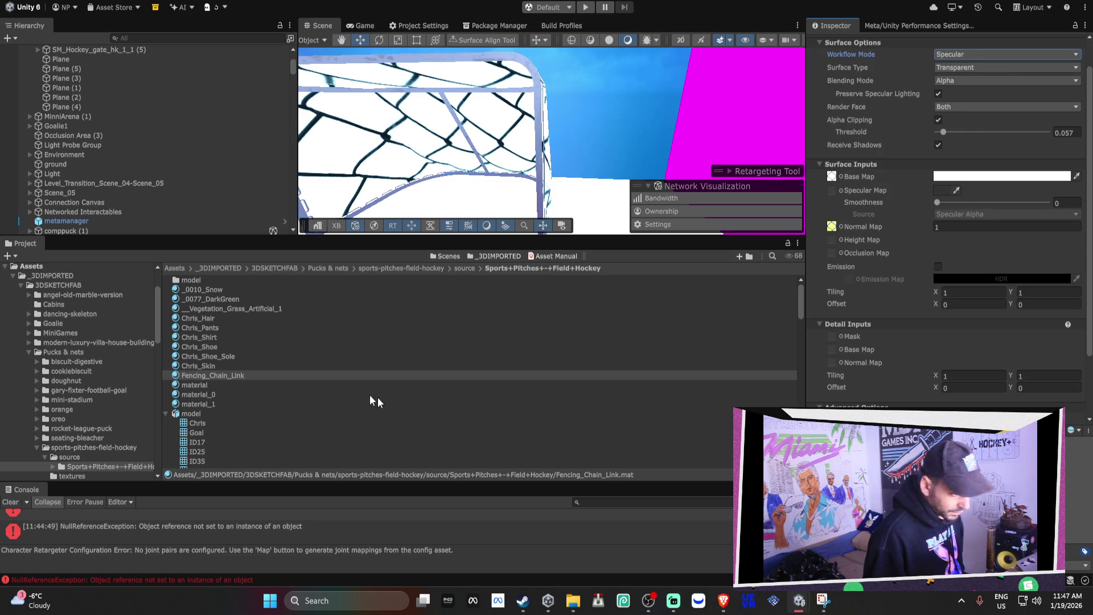
{"action": "left_click", "coordinate": [72, 476]}
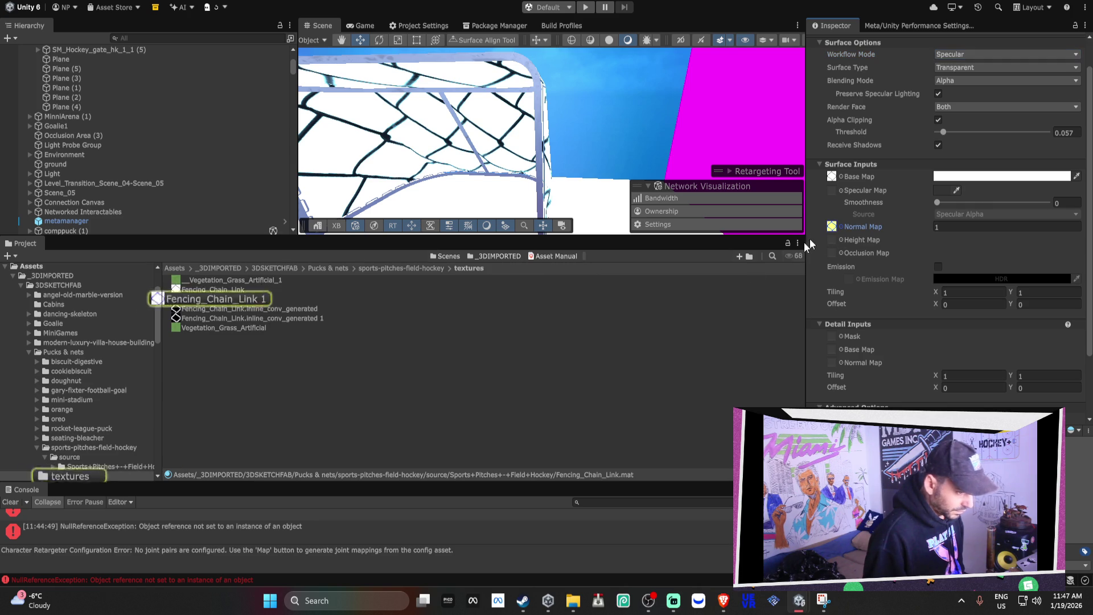
Use Fencing_Chain_Link.inline_conv_generated as the base map and raise clipping threshold to 0.701.
{"action": "mouse_move", "coordinate": [256, 308]}
{"action": "left_mouse_down"}
{"action": "mouse_move", "coordinate": [852, 174]}
{"action": "mouse_move", "coordinate": [829, 176]}
{"action": "left_mouse_up"}
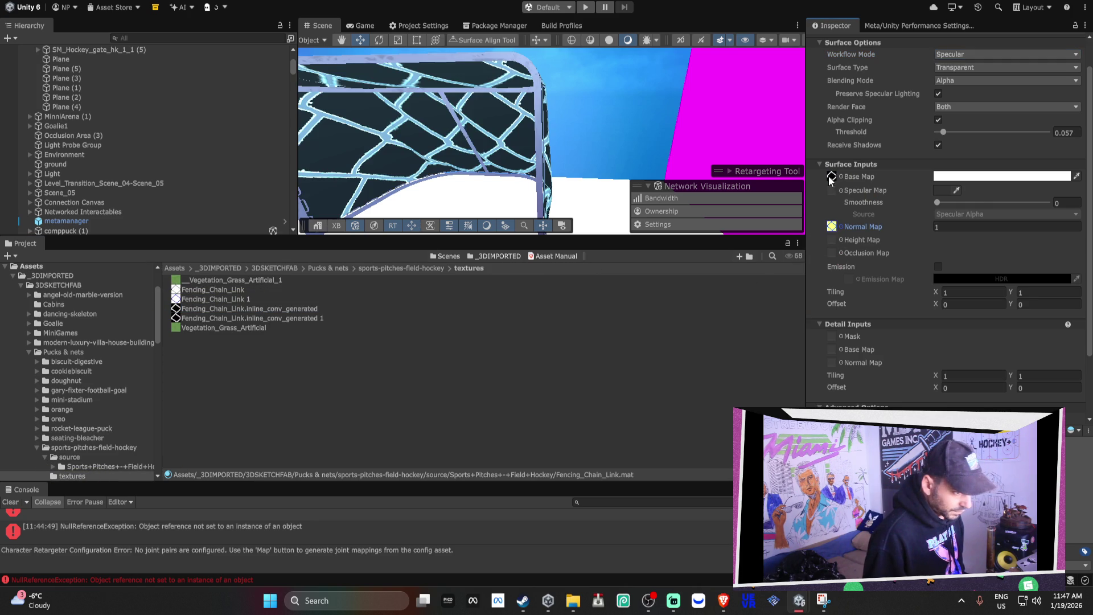
{"action": "scroll", "coordinate": [925, 172], "scroll_direction": "up", "scroll_amount": 1}
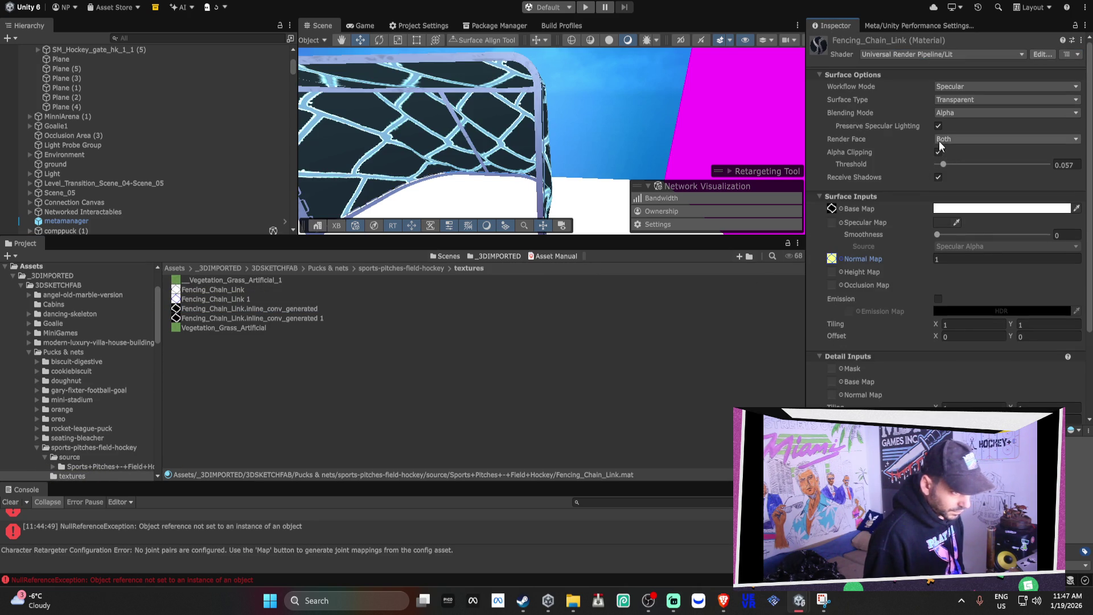
{"action": "left_click_drag", "start_coordinate": [944, 164], "coordinate": [1015, 164]}
Turn on Alpha Is Transparency for the inline_conv_generated texture.
{"action": "left_click", "coordinate": [191, 309]}
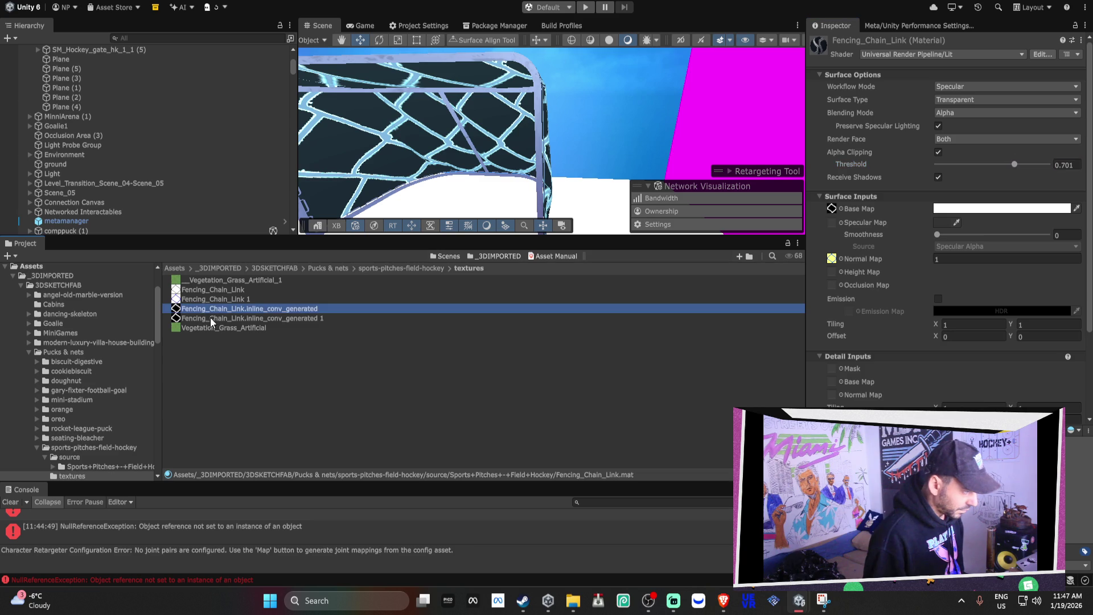
{"action": "left_click", "coordinate": [214, 318]}
{"action": "left_click", "coordinate": [211, 289], "text": "shift"}
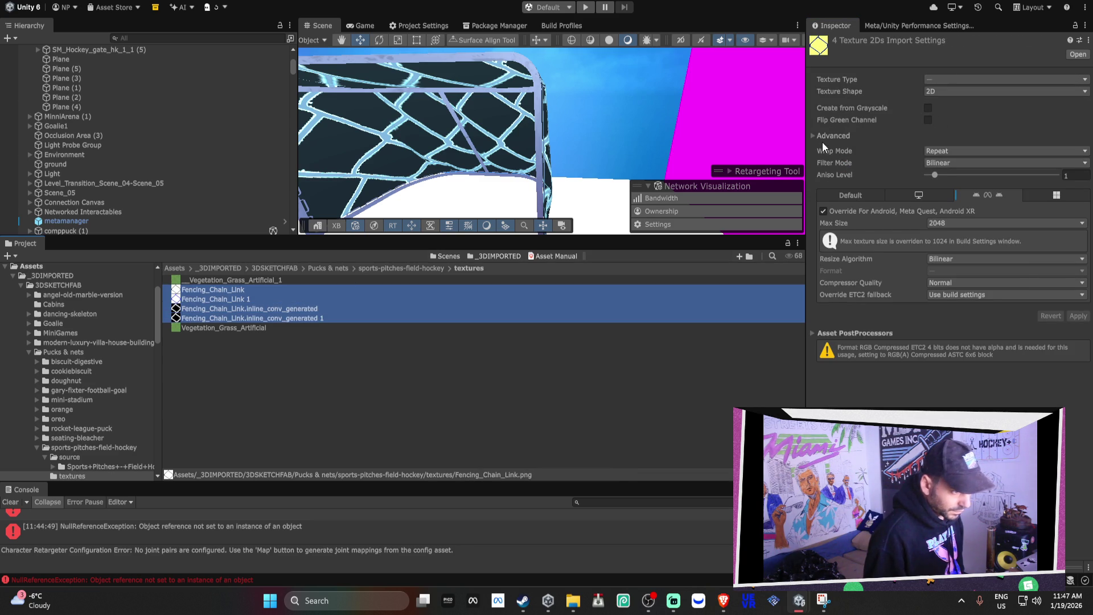
{"action": "left_click", "coordinate": [831, 137]}
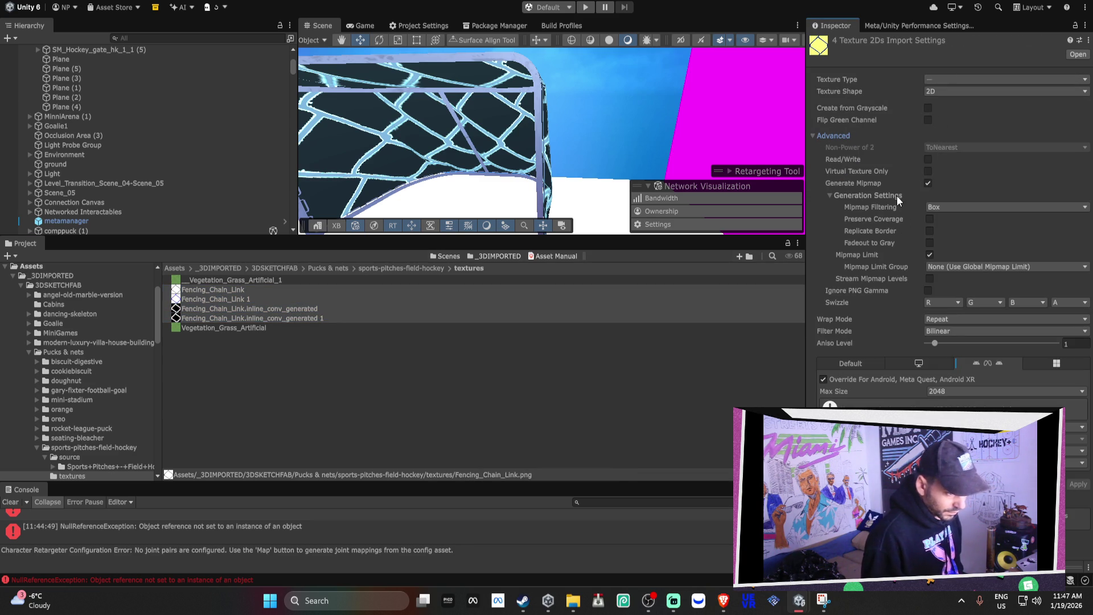
{"action": "left_click", "coordinate": [309, 308]}
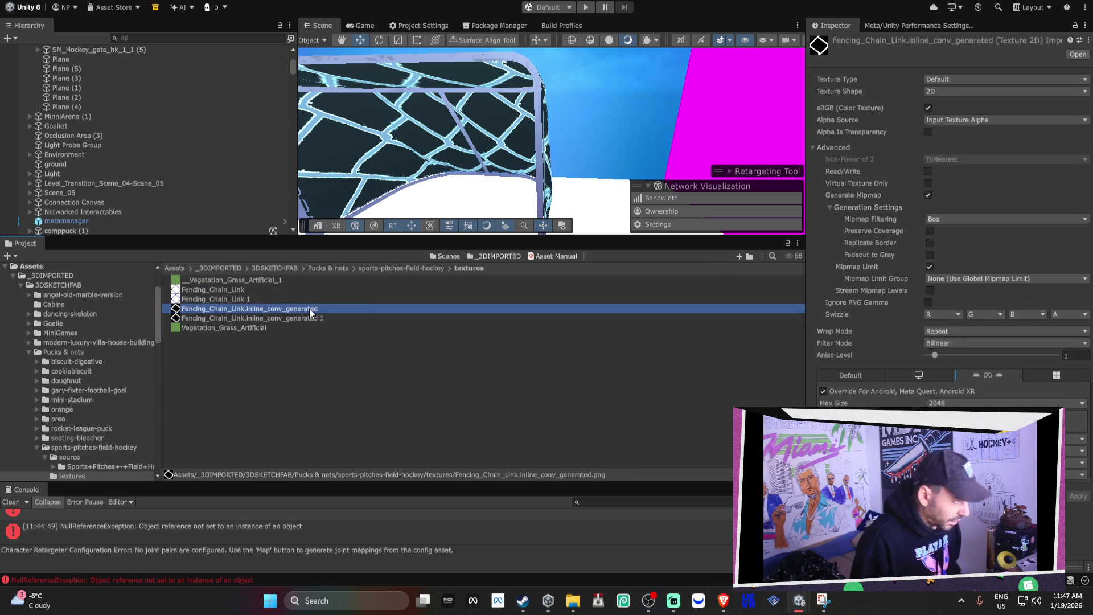
{"action": "left_click", "coordinate": [928, 130]}
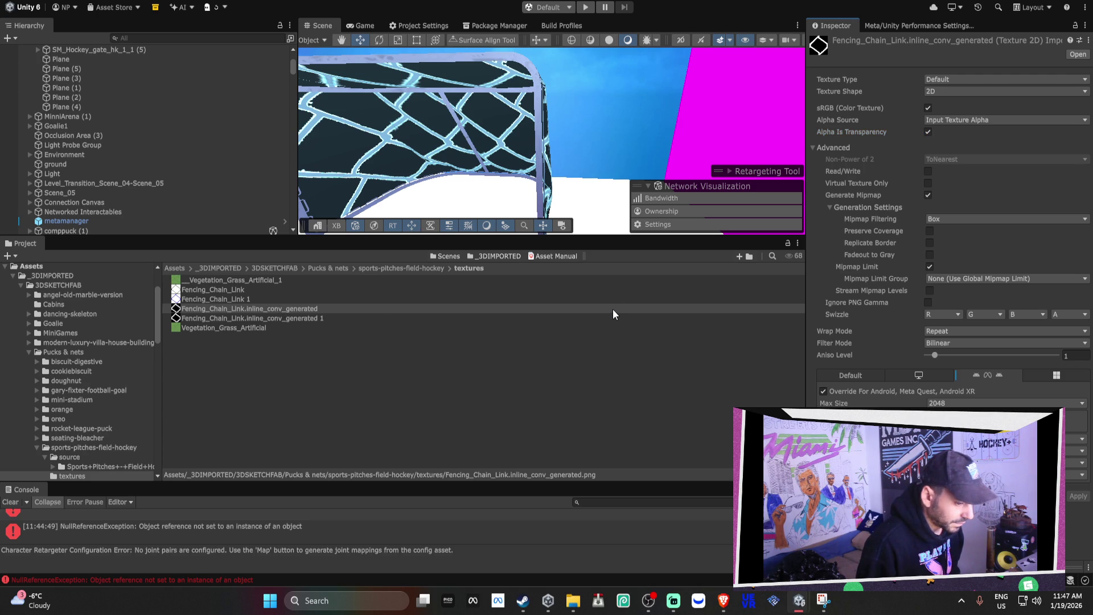
Review the other Fencing_Chain_Link textures' import settings, then select the ground object.
{"action": "left_click", "coordinate": [423, 316]}
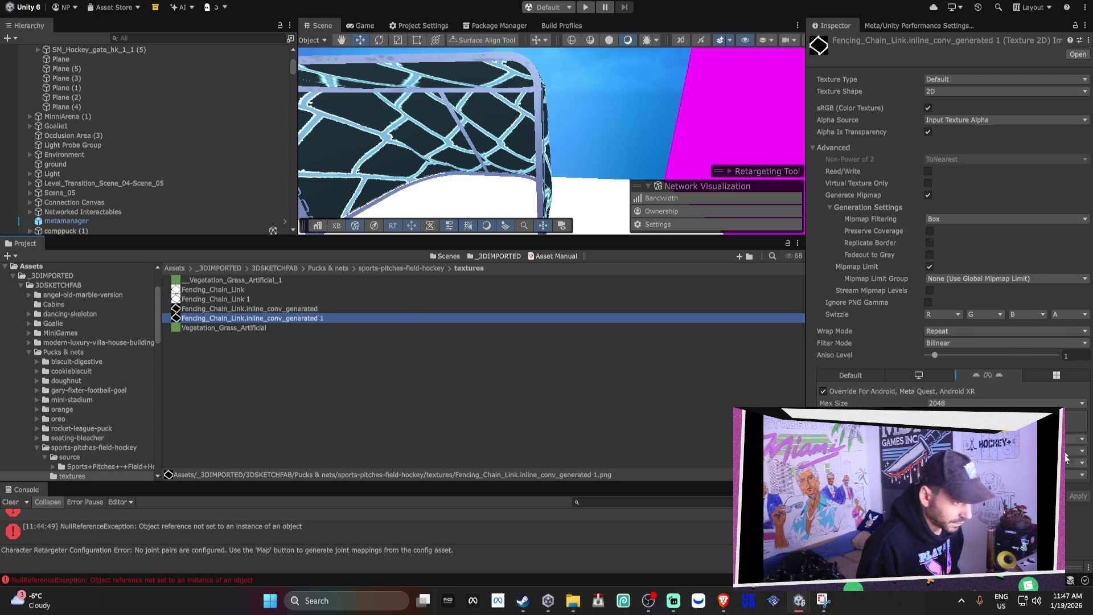
{"action": "left_click", "coordinate": [274, 280]}
{"action": "left_click", "coordinate": [254, 288]}
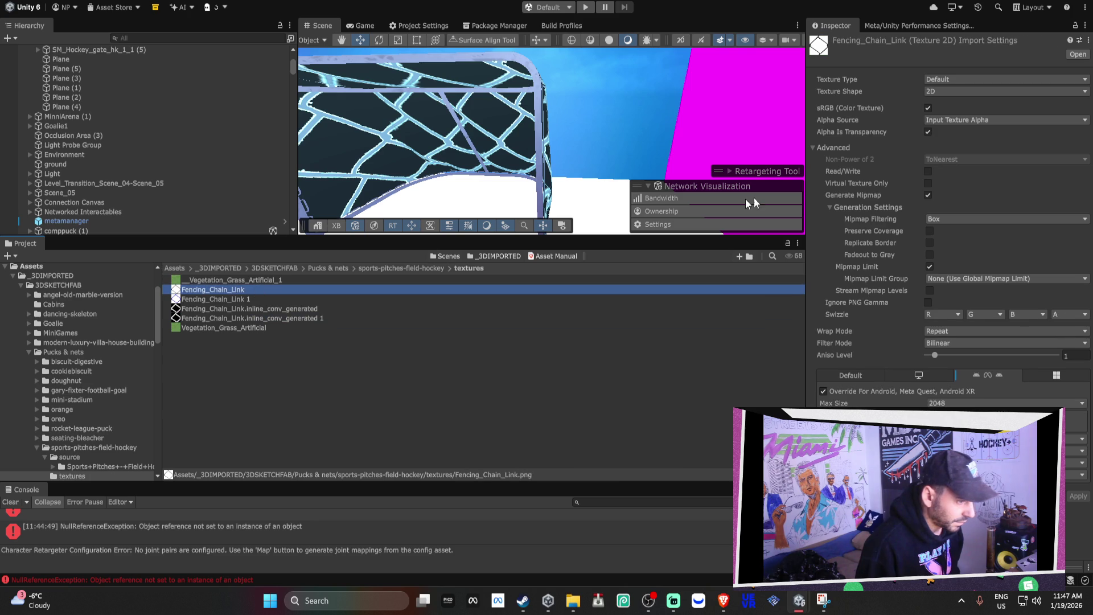
{"action": "left_click", "coordinate": [282, 299]}
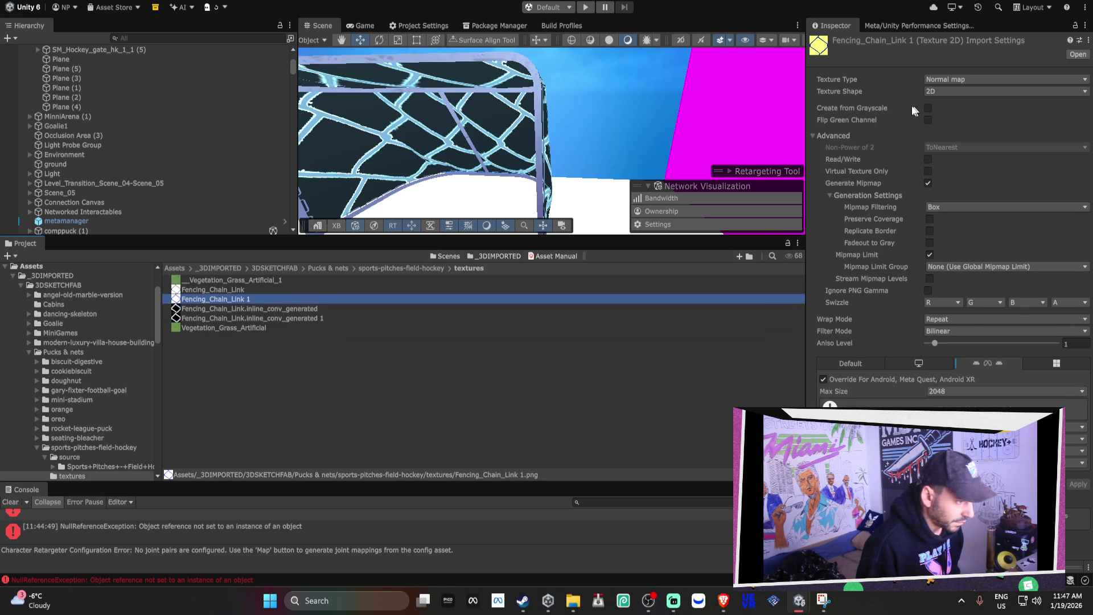
{"action": "left_click", "coordinate": [462, 173]}
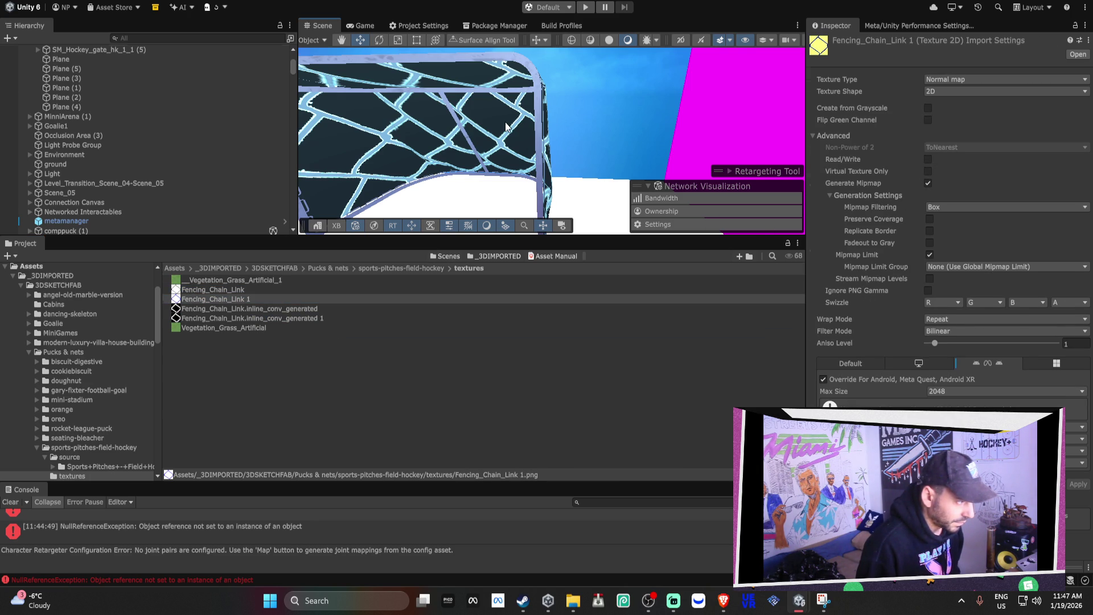
{"action": "left_click", "coordinate": [533, 143]}
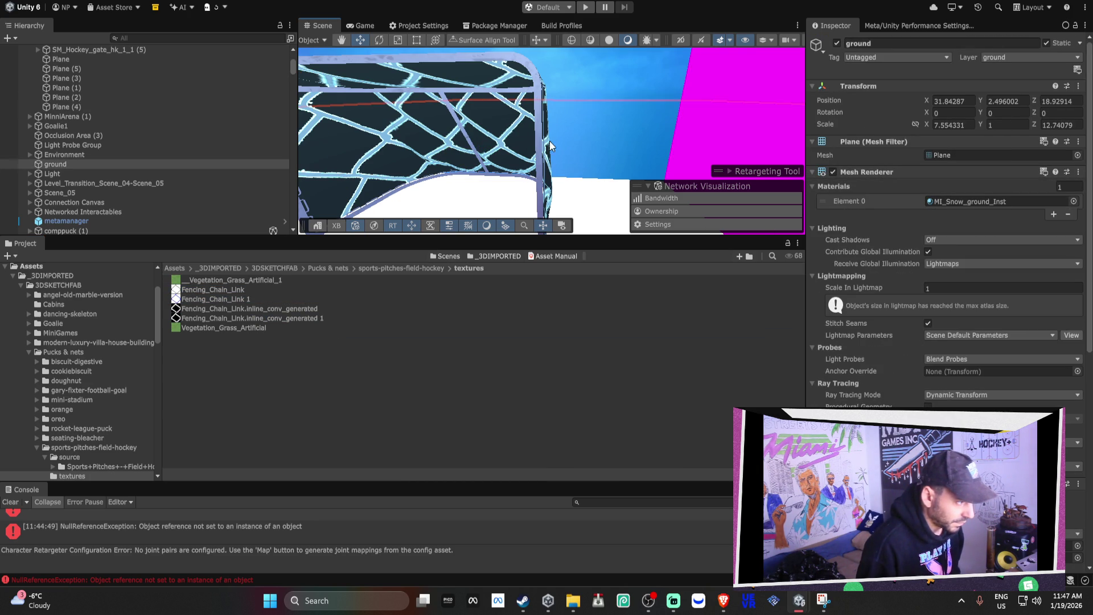
Open the goal's Fencing_Chain_Link material, try Fencing_Chain_Link 1 as normal map, and adjust smoothness.
{"action": "left_click", "coordinate": [541, 162]}
{"action": "left_click", "coordinate": [968, 225]}
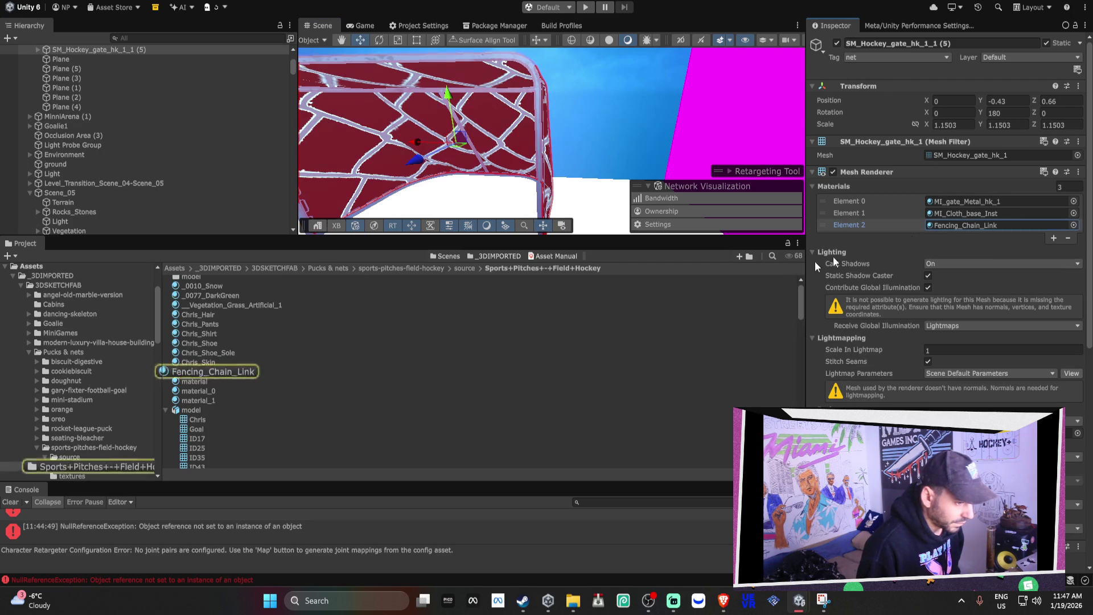
{"action": "left_click", "coordinate": [209, 373]}
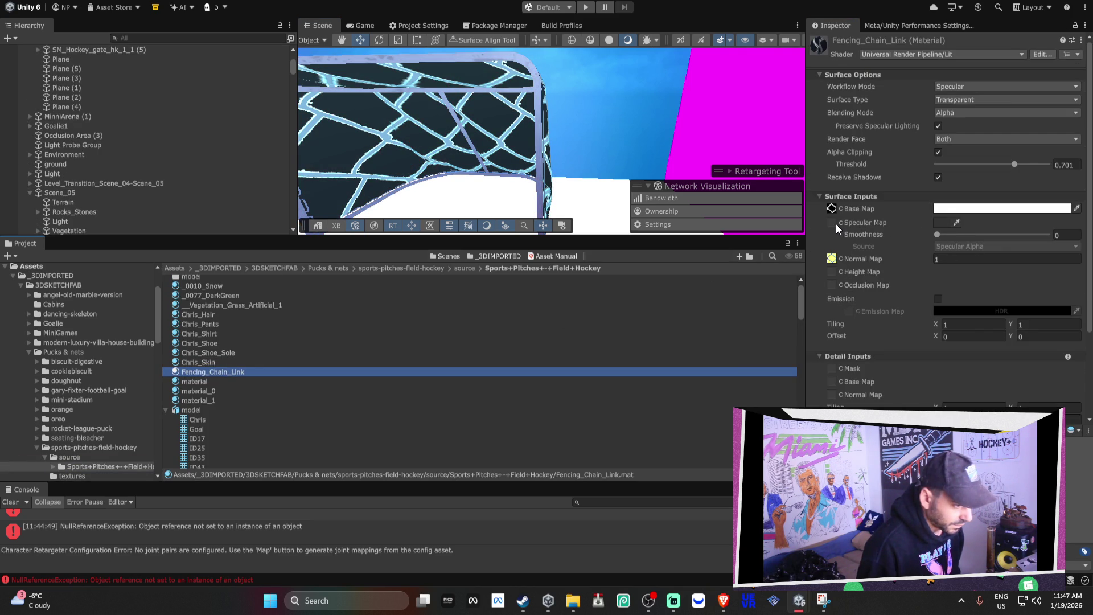
{"action": "left_click", "coordinate": [831, 260]}
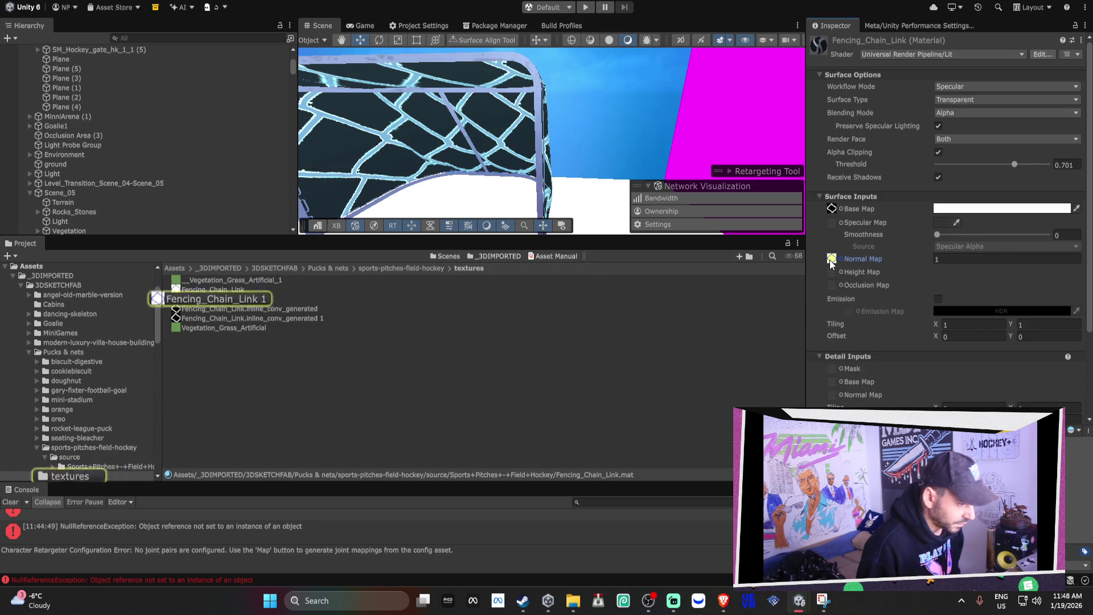
{"action": "left_click_drag", "start_coordinate": [208, 311], "coordinate": [824, 231]}
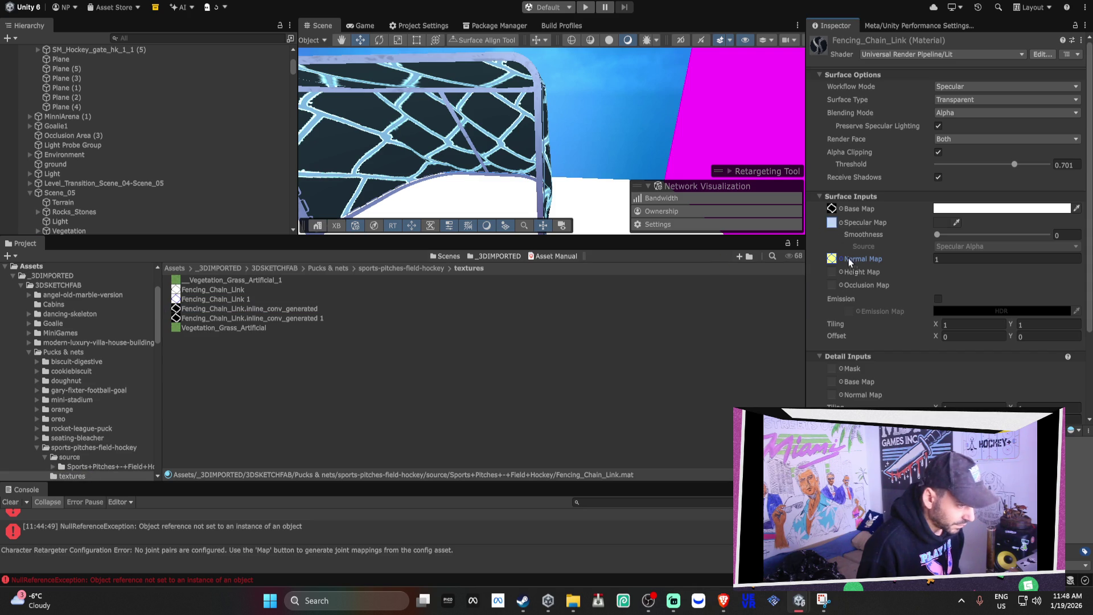
{"action": "mouse_move", "coordinate": [952, 235]}
{"action": "left_mouse_down"}
{"action": "mouse_move", "coordinate": [1019, 236]}
{"action": "mouse_move", "coordinate": [937, 234]}
{"action": "left_mouse_up"}
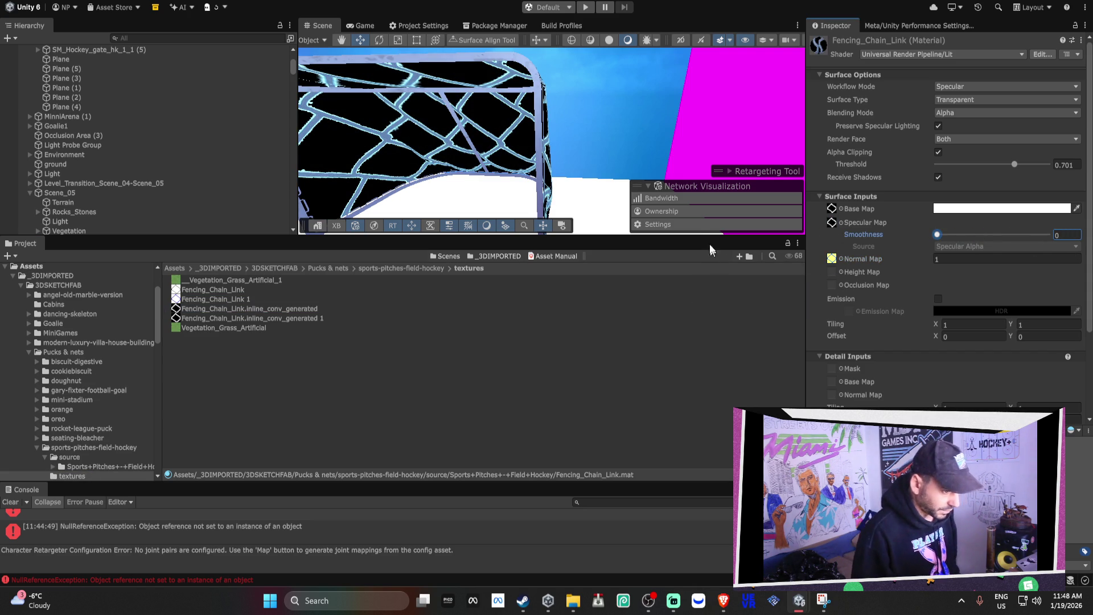
Lower the base map colour's alpha to about 208.
{"action": "left_click", "coordinate": [971, 210]}
{"action": "left_click", "coordinate": [1073, 432]}
{"action": "type", "text": "94"}
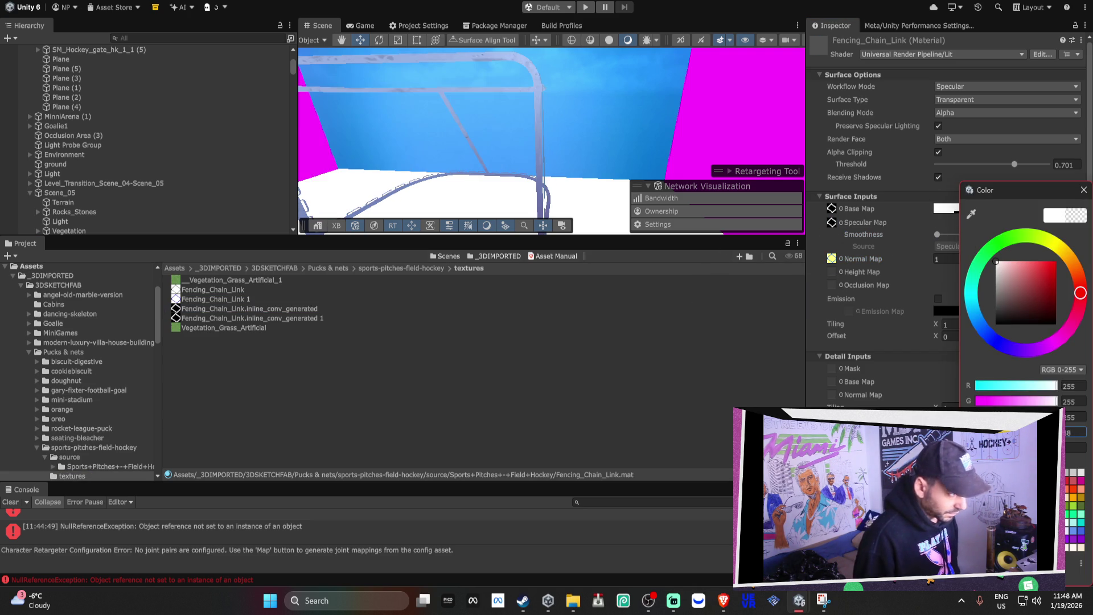
{"action": "type", "text": "208"}
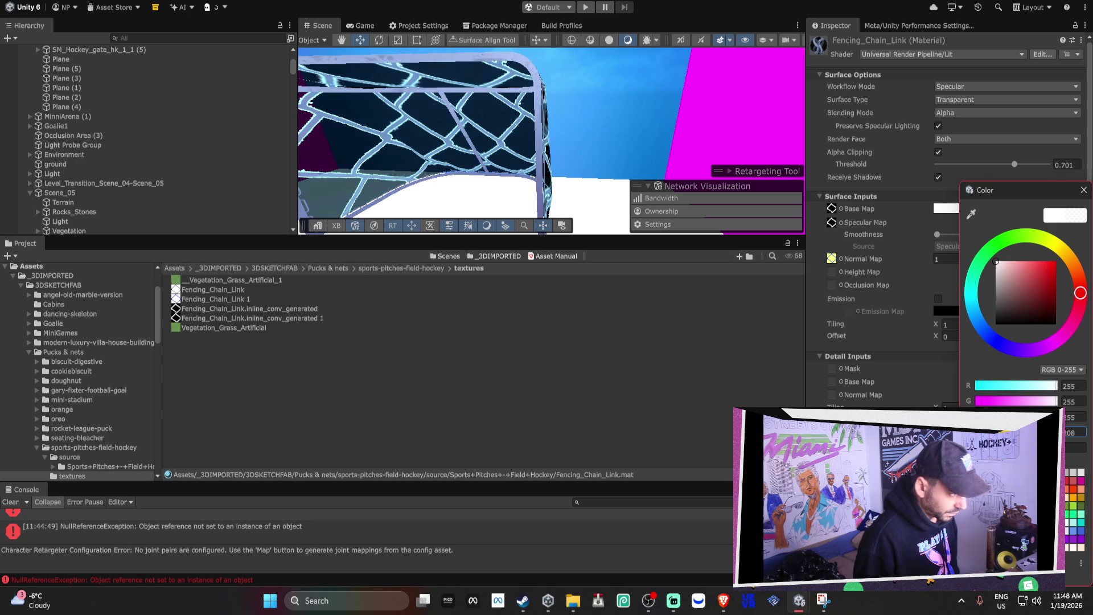
{"action": "left_click", "coordinate": [968, 325]}
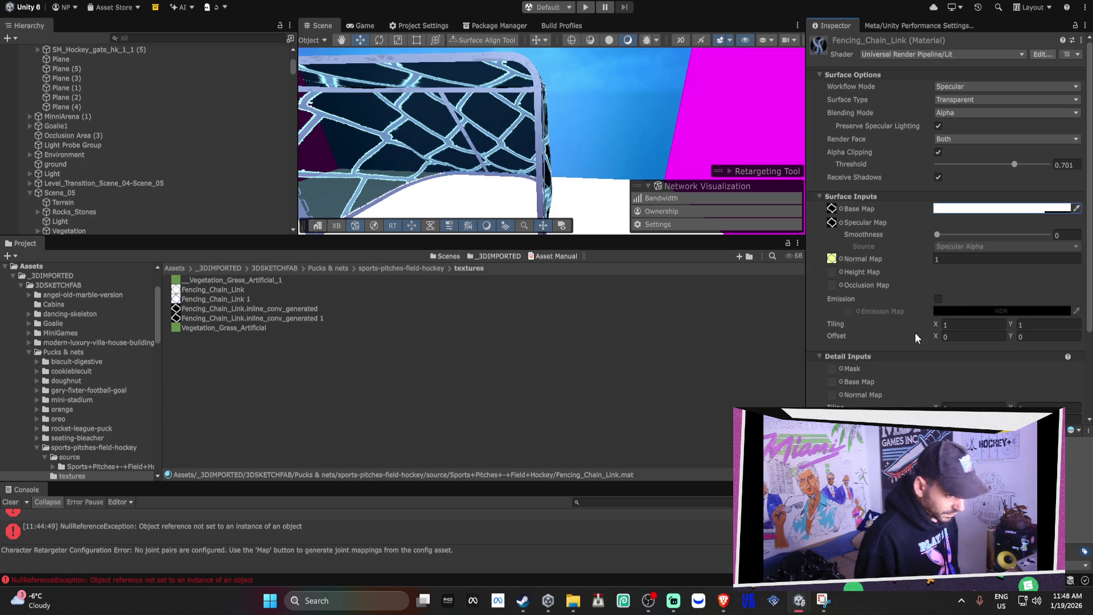
Set the Fencing_Chain_Link material's Tiling to X 8.69, Y 8.01 and check the denser net.
{"action": "type", "text": "6.025.98"}
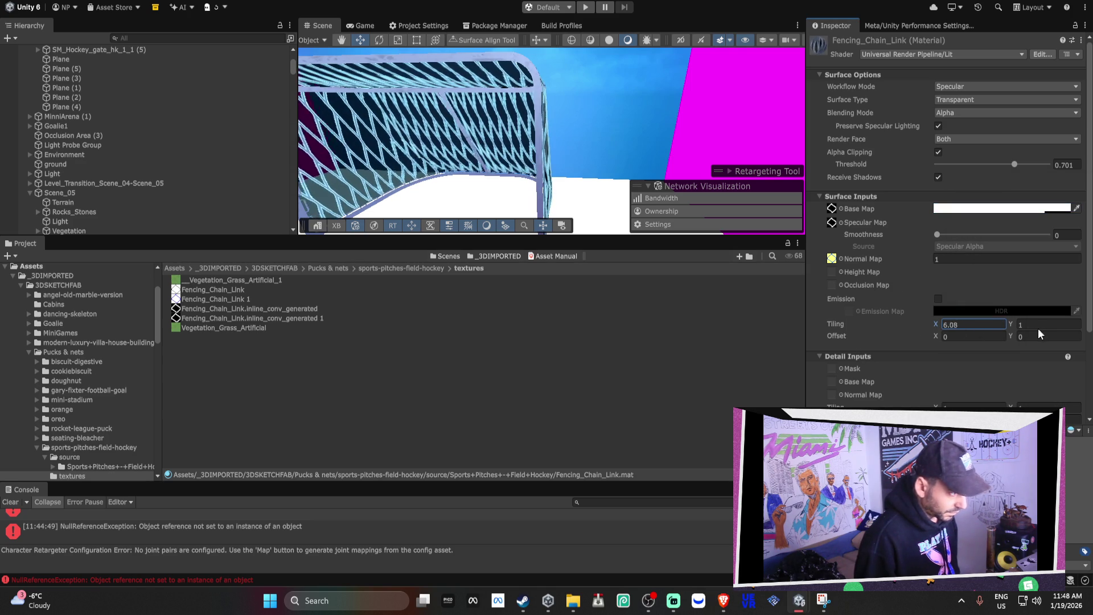
{"action": "left_click_drag", "start_coordinate": [1014, 324], "coordinate": [1070, 340]}
{"action": "type", "text": "5.79"}
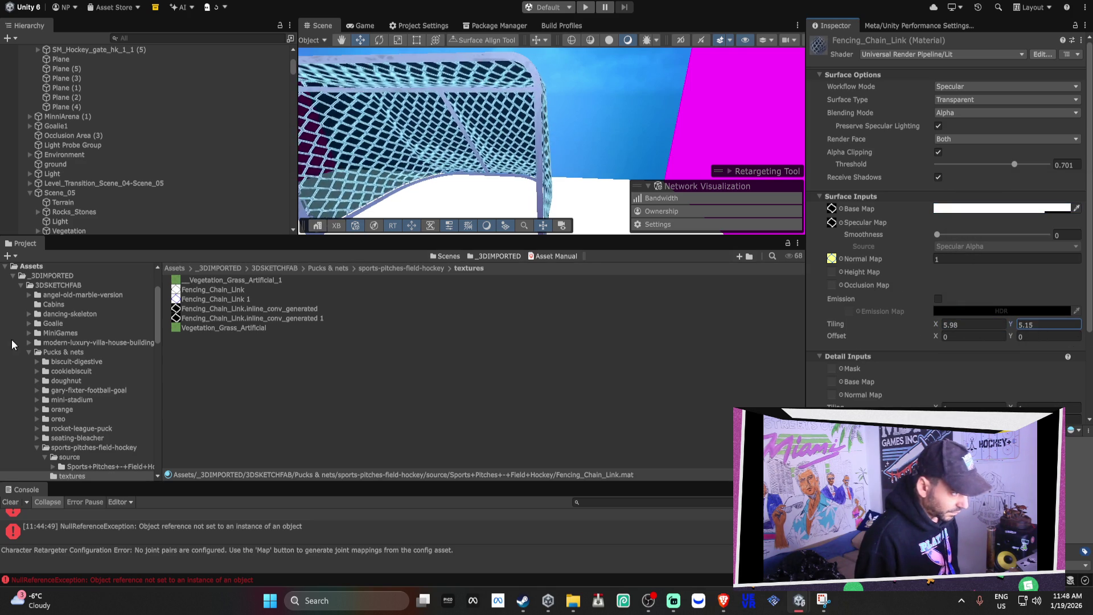
{"action": "left_click_drag", "start_coordinate": [934, 324], "coordinate": [1035, 327]}
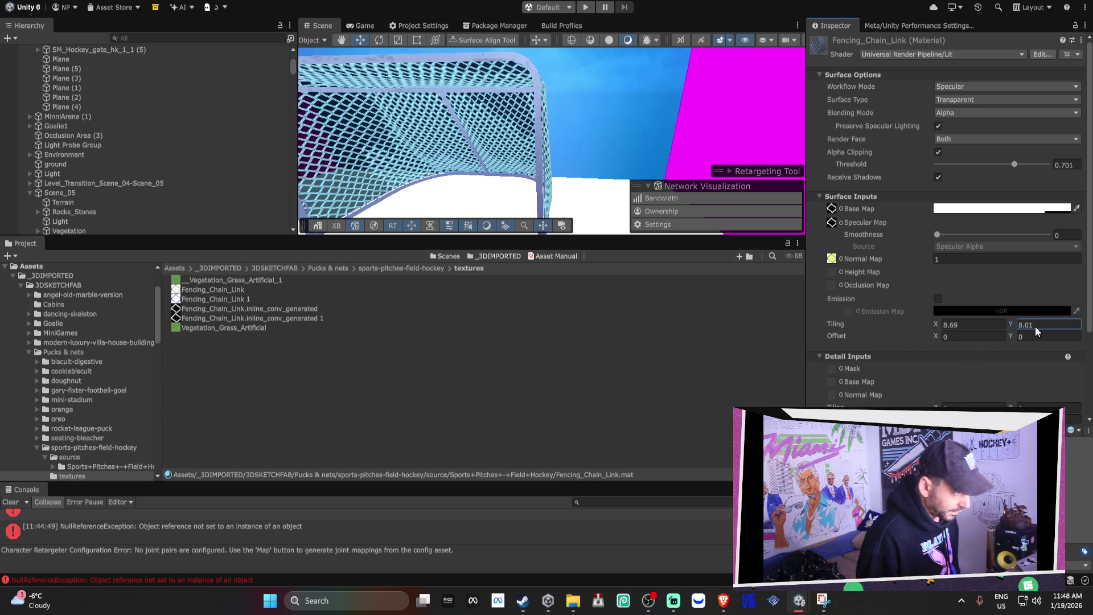
{"action": "mouse_move", "coordinate": [533, 162]}
{"action": "left_mouse_down"}
{"action": "mouse_move", "coordinate": [601, 131]}
{"action": "mouse_move", "coordinate": [456, 188]}
{"action": "left_mouse_up"}
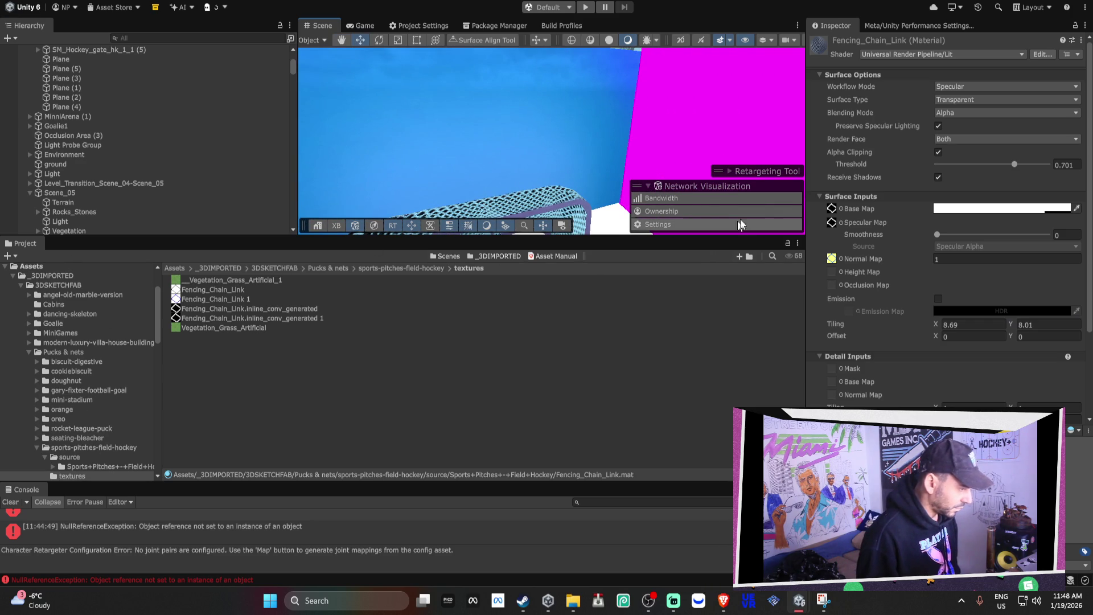
{"action": "left_click", "coordinate": [79, 450]}
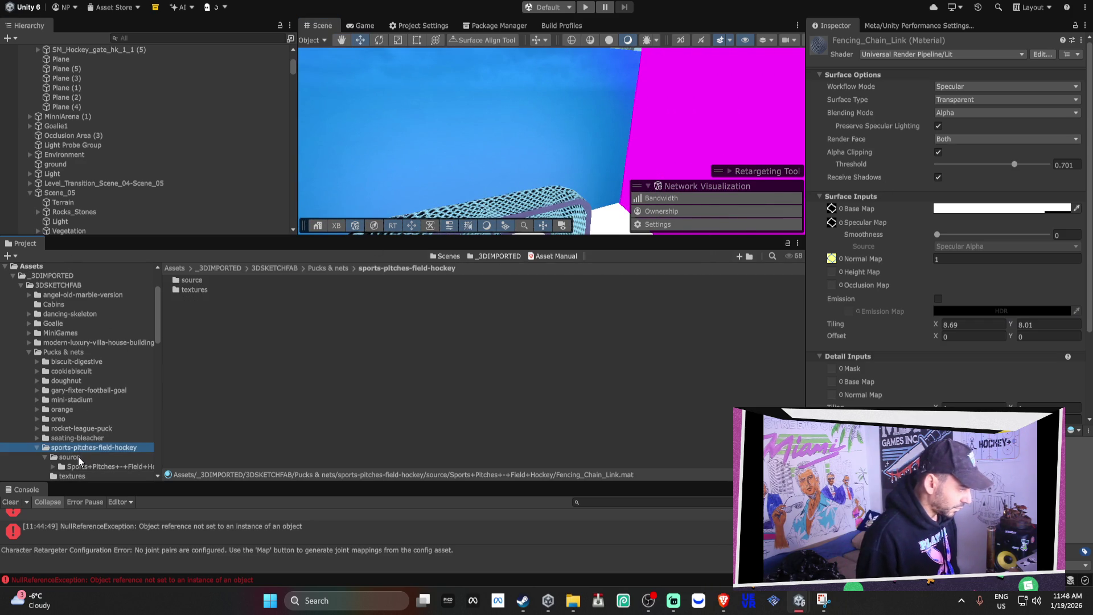
Drag Fencing_Chain_Link from the Sports+Pitches+-+Field+Hockey folder onto the magenta goal net.
{"action": "left_click", "coordinate": [88, 459]}
{"action": "left_click", "coordinate": [91, 465]}
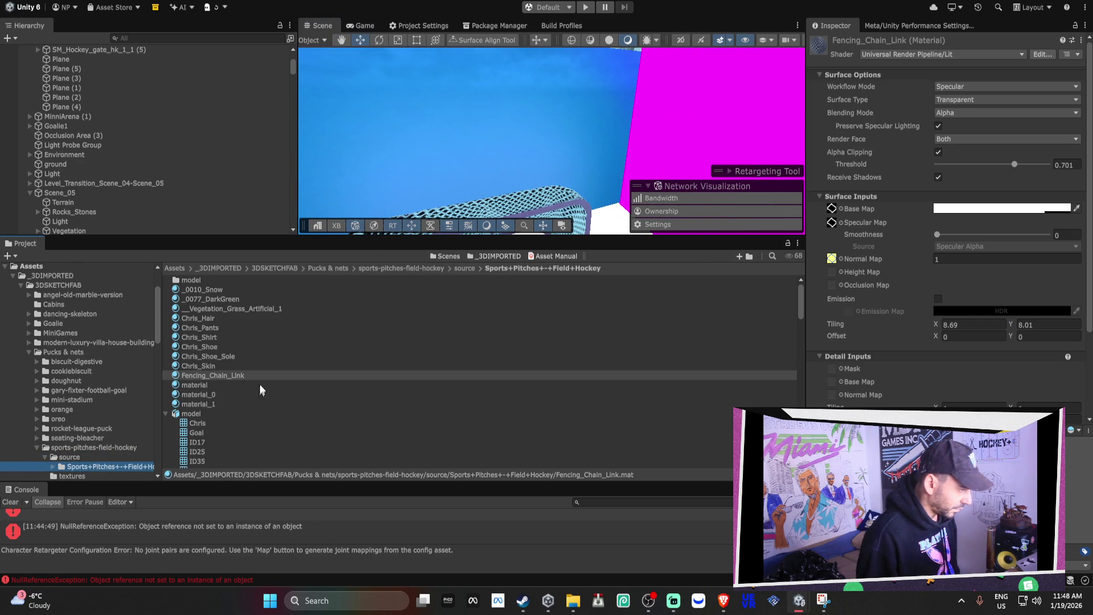
{"action": "left_click", "coordinate": [229, 381]}
{"action": "mouse_move", "coordinate": [455, 175]}
{"action": "left_mouse_down"}
{"action": "mouse_move", "coordinate": [459, 146]}
{"action": "mouse_move", "coordinate": [678, 135]}
{"action": "mouse_move", "coordinate": [375, 100]}
{"action": "left_mouse_up"}
{"action": "mouse_move", "coordinate": [206, 377]}
{"action": "left_mouse_down"}
{"action": "mouse_move", "coordinate": [349, 283]}
{"action": "mouse_move", "coordinate": [421, 175]}
{"action": "mouse_move", "coordinate": [623, 110]}
{"action": "left_mouse_up"}
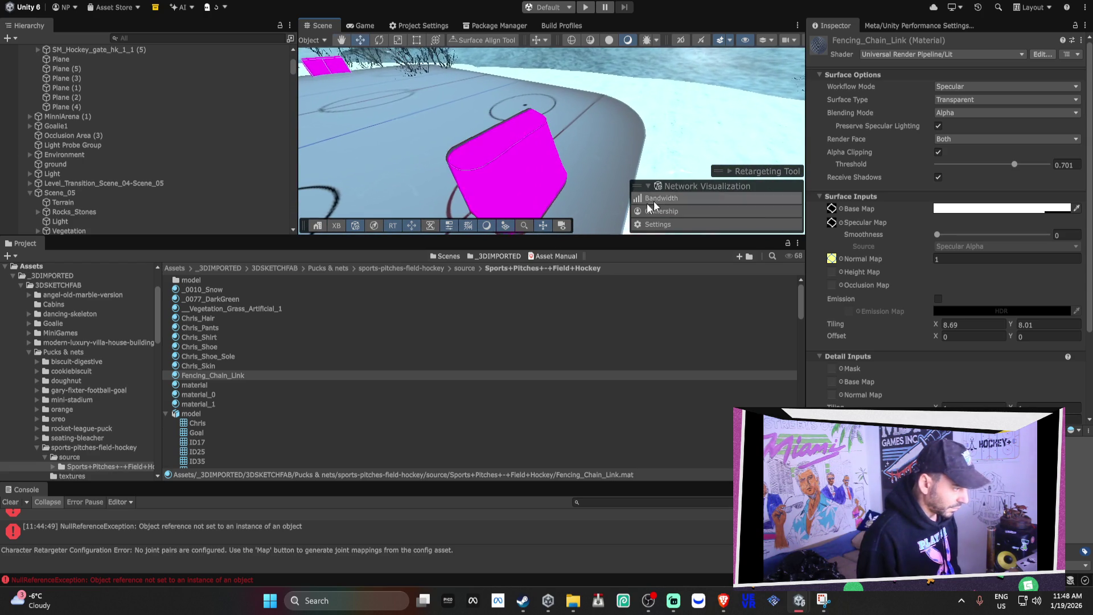
{"action": "left_click_drag", "start_coordinate": [436, 236], "coordinate": [436, 348]}
{"action": "left_click", "coordinate": [206, 449]}
{"action": "scroll", "coordinate": [207, 433], "scroll_direction": "down", "scroll_amount": 2}
{"action": "mouse_move", "coordinate": [206, 416]}
{"action": "left_mouse_down"}
{"action": "mouse_move", "coordinate": [479, 239]}
{"action": "mouse_move", "coordinate": [494, 277]}
{"action": "left_mouse_up"}
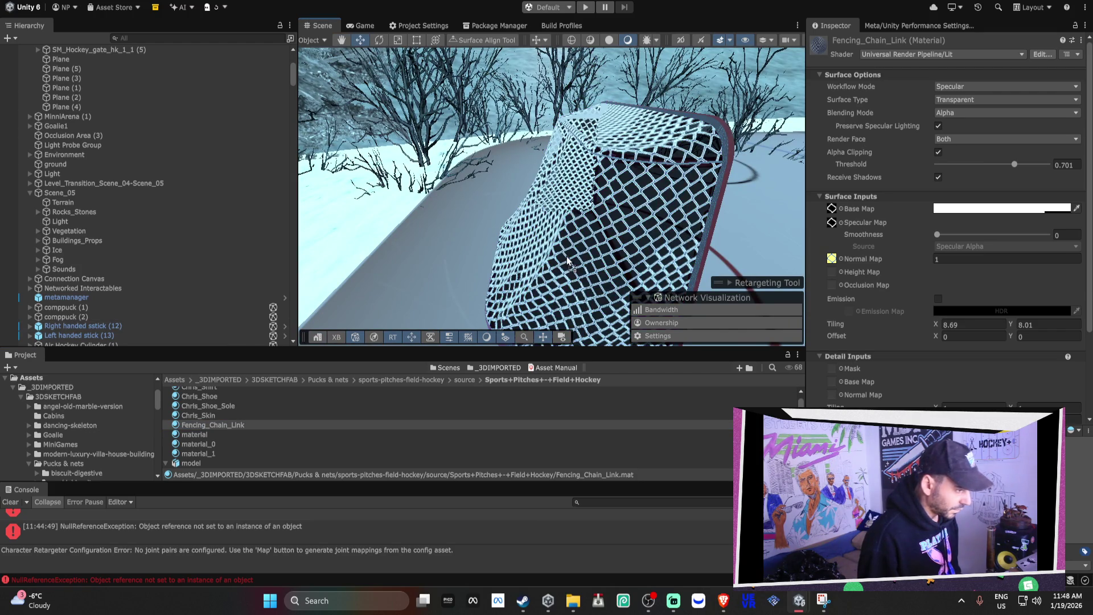
{"action": "mouse_move", "coordinate": [548, 154]}
{"action": "left_mouse_down"}
{"action": "mouse_move", "coordinate": [776, 238]}
{"action": "mouse_move", "coordinate": [558, 223]}
{"action": "mouse_move", "coordinate": [466, 183]}
{"action": "mouse_move", "coordinate": [545, 222]}
{"action": "mouse_move", "coordinate": [661, 220]}
{"action": "mouse_move", "coordinate": [419, 188]}
{"action": "mouse_move", "coordinate": [481, 243]}
{"action": "mouse_move", "coordinate": [586, 166]}
{"action": "mouse_move", "coordinate": [798, 154]}
{"action": "mouse_move", "coordinate": [1027, 181]}
{"action": "mouse_move", "coordinate": [957, 196]}
{"action": "mouse_move", "coordinate": [959, 184]}
{"action": "mouse_move", "coordinate": [818, 152]}
{"action": "mouse_move", "coordinate": [860, 163]}
{"action": "mouse_move", "coordinate": [734, 164]}
{"action": "mouse_move", "coordinate": [406, 237]}
{"action": "mouse_move", "coordinate": [541, 225]}
{"action": "mouse_move", "coordinate": [882, 112]}
{"action": "mouse_move", "coordinate": [913, 121]}
{"action": "mouse_move", "coordinate": [646, 126]}
{"action": "mouse_move", "coordinate": [846, 98]}
{"action": "mouse_move", "coordinate": [904, 104]}
{"action": "mouse_move", "coordinate": [632, 108]}
{"action": "mouse_move", "coordinate": [780, 115]}
{"action": "mouse_move", "coordinate": [395, 114]}
{"action": "left_mouse_up"}
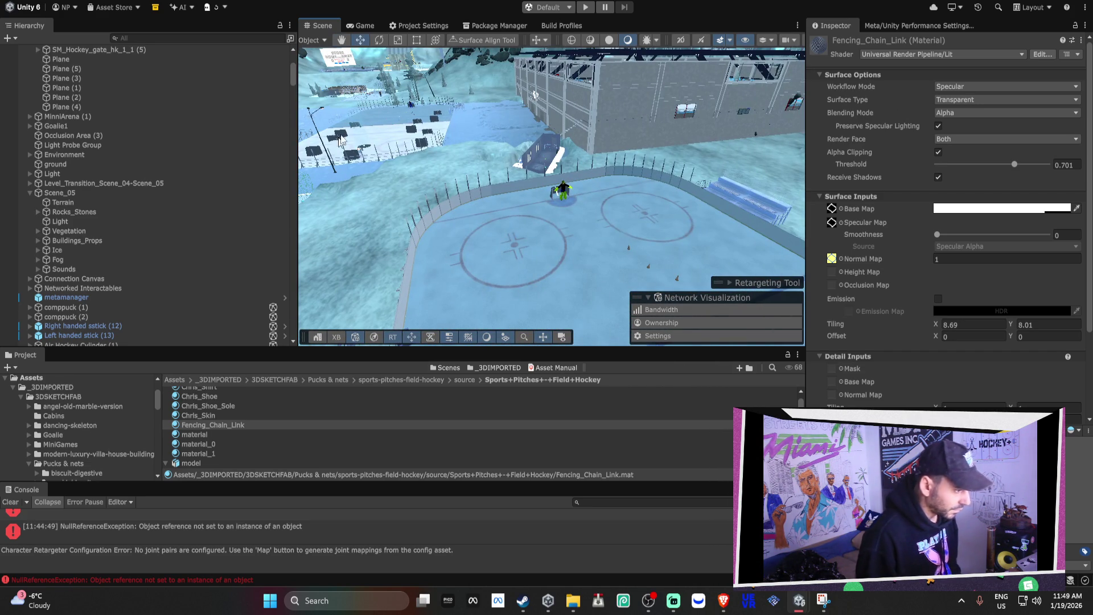
Select the OFFLINE PUCK (6) puck on the rink and frame it in the view.
{"action": "left_click_drag", "start_coordinate": [534, 100], "coordinate": [457, 114]}
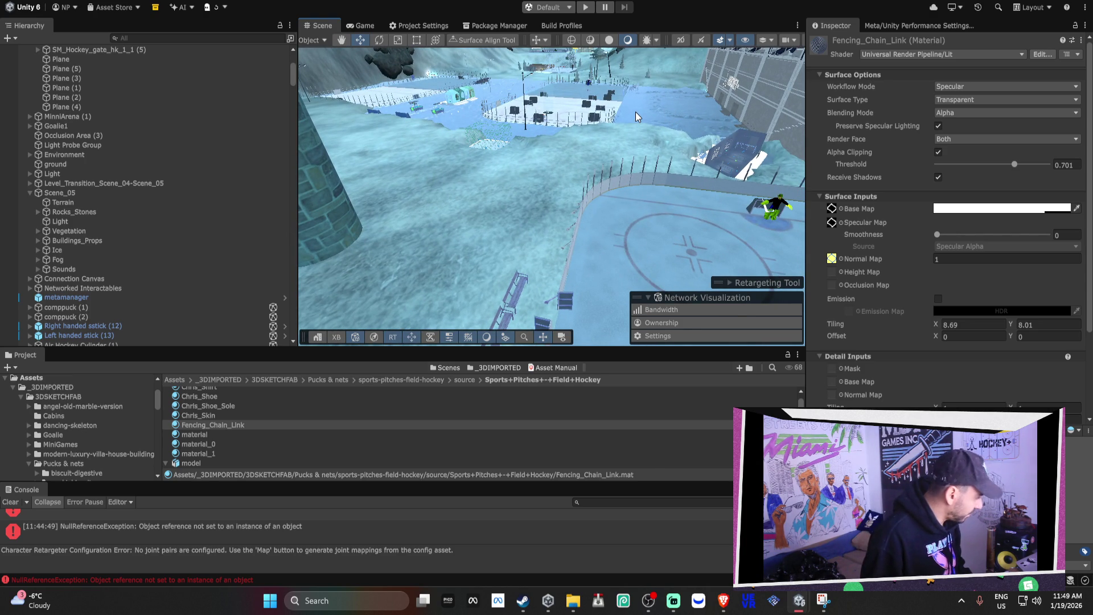
{"action": "mouse_move", "coordinate": [626, 108]}
{"action": "left_mouse_down"}
{"action": "mouse_move", "coordinate": [620, 84]}
{"action": "mouse_move", "coordinate": [675, 108]}
{"action": "mouse_move", "coordinate": [580, 169]}
{"action": "mouse_move", "coordinate": [487, 134]}
{"action": "mouse_move", "coordinate": [613, 97]}
{"action": "mouse_move", "coordinate": [529, 195]}
{"action": "left_mouse_up"}
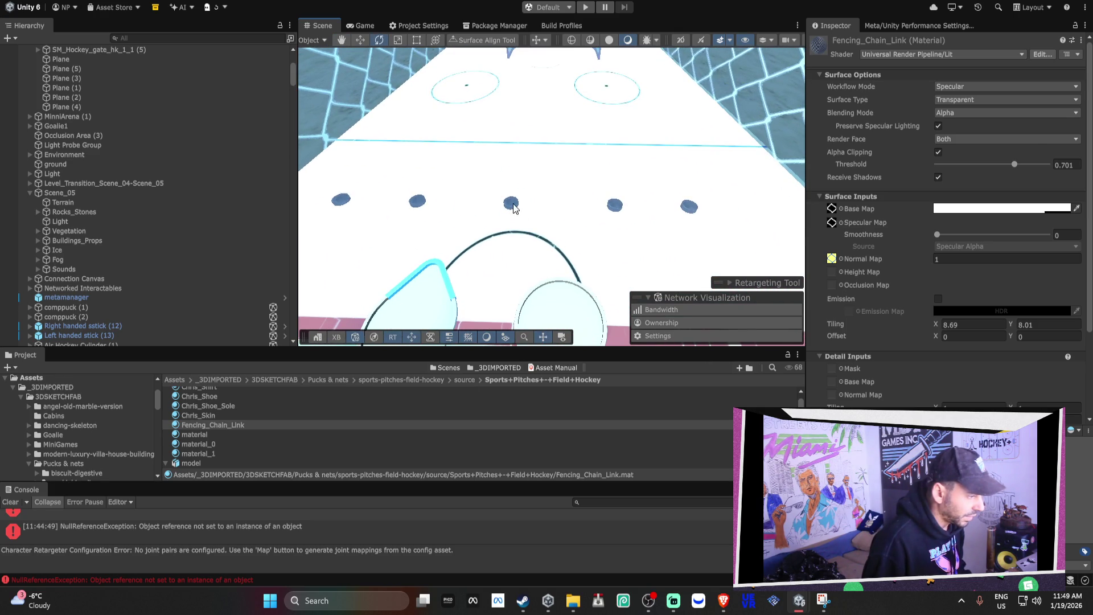
{"action": "left_click", "coordinate": [513, 209]}
{"action": "mouse_move", "coordinate": [581, 139]}
{"action": "left_mouse_down"}
{"action": "mouse_move", "coordinate": [534, 126]}
{"action": "mouse_move", "coordinate": [640, 140]}
{"action": "mouse_move", "coordinate": [493, 136]}
{"action": "mouse_move", "coordinate": [841, 131]}
{"action": "left_mouse_up"}
{"action": "key", "text": "f"}
{"action": "mouse_move", "coordinate": [575, 206]}
{"action": "left_mouse_down"}
{"action": "mouse_move", "coordinate": [590, 211]}
{"action": "mouse_move", "coordinate": [599, 108]}
{"action": "mouse_move", "coordinate": [658, 237]}
{"action": "mouse_move", "coordinate": [636, 265]}
{"action": "mouse_move", "coordinate": [561, 249]}
{"action": "mouse_move", "coordinate": [524, 210]}
{"action": "mouse_move", "coordinate": [421, 198]}
{"action": "left_mouse_up"}
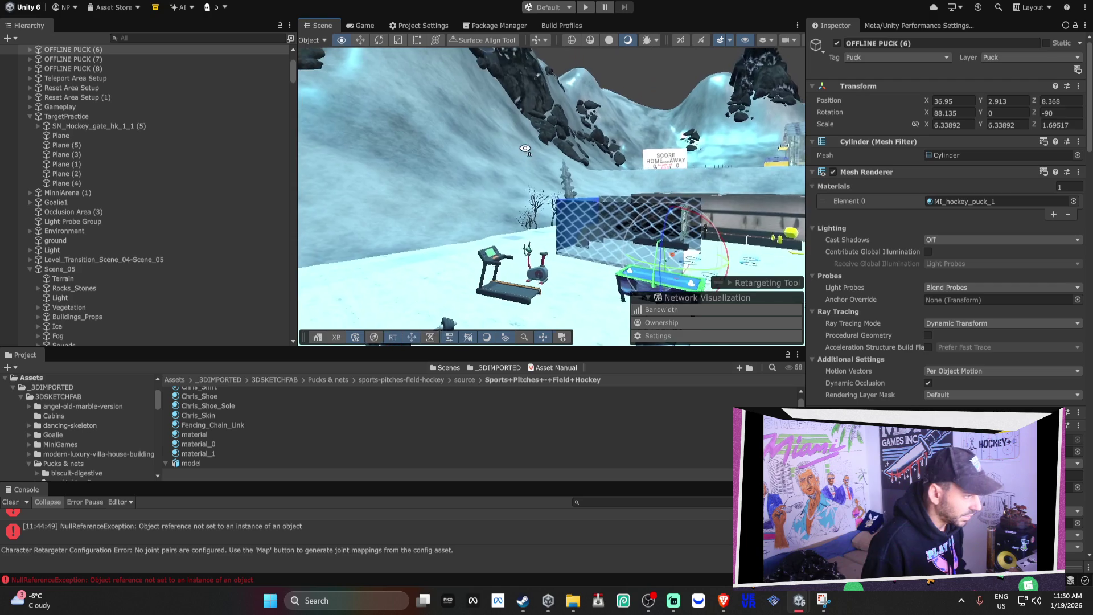
Move StylizedCharacter up into the locker wall at about (236.9, 13.0, 30.6).
{"action": "left_click", "coordinate": [529, 135]}
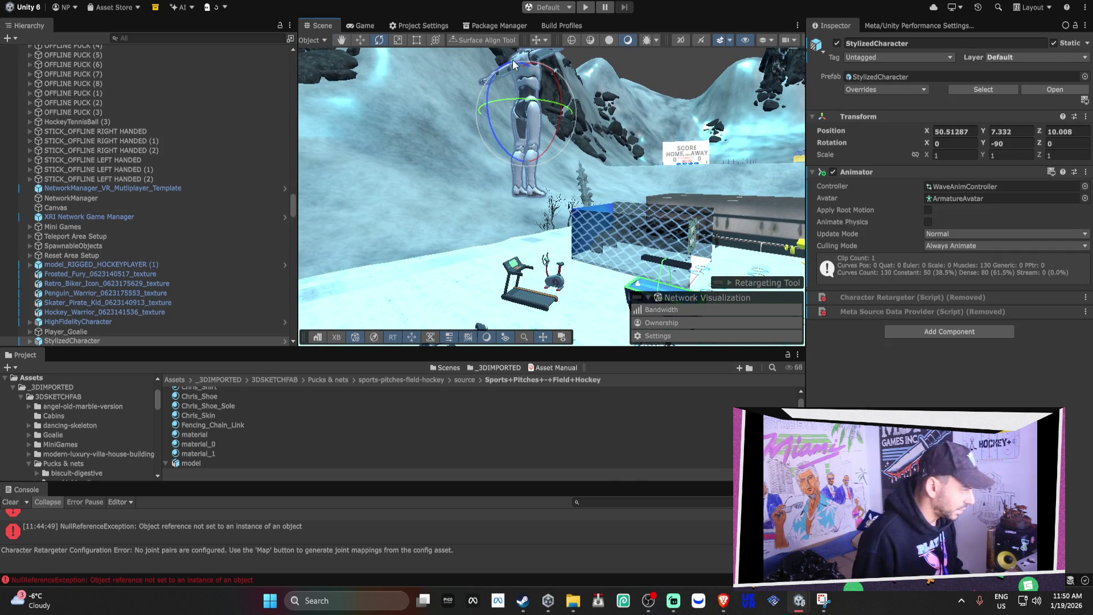
{"action": "scroll", "coordinate": [191, 210], "scroll_direction": "down", "scroll_amount": 3}
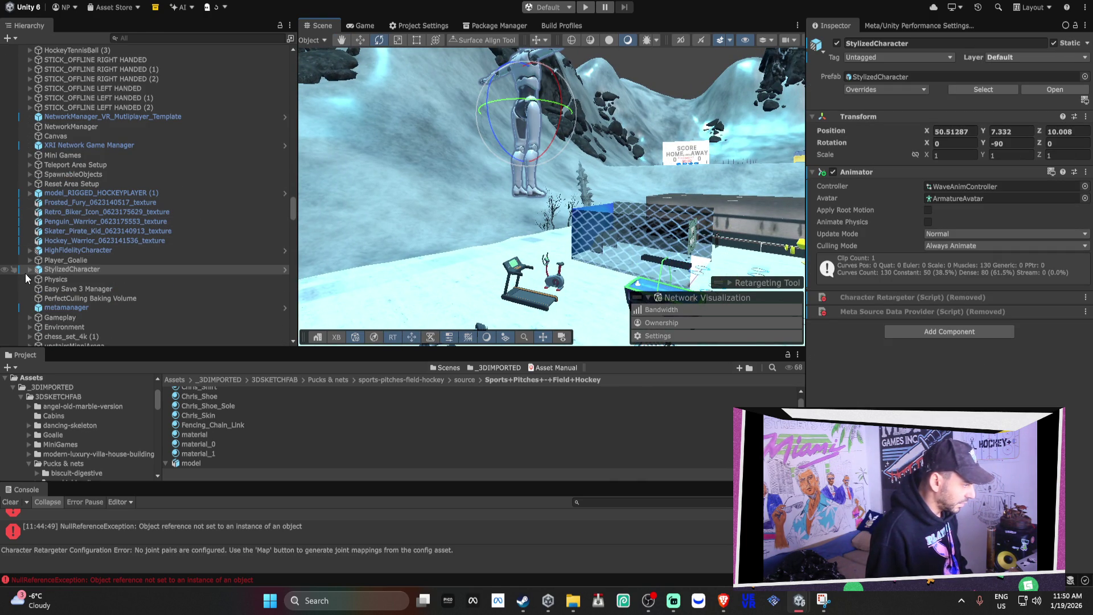
{"action": "left_click_drag", "start_coordinate": [365, 171], "coordinate": [433, 220]}
{"action": "key", "text": "w"}
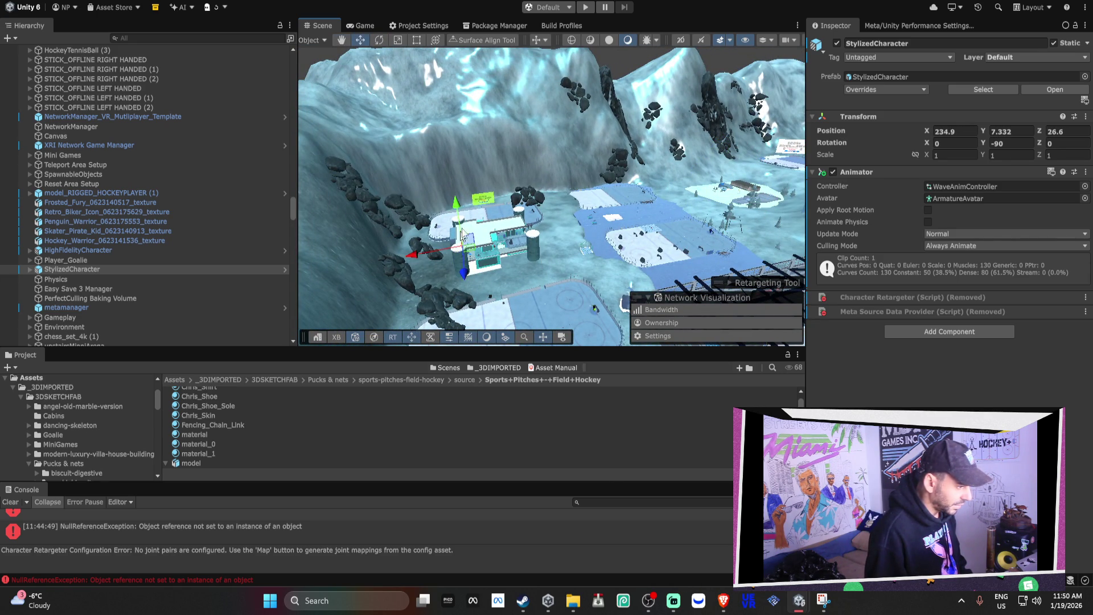
{"action": "left_click_drag", "start_coordinate": [451, 195], "coordinate": [451, 171]}
{"action": "key", "text": "f"}
{"action": "mouse_move", "coordinate": [370, 211]}
{"action": "left_mouse_down"}
{"action": "mouse_move", "coordinate": [340, 219]}
{"action": "mouse_move", "coordinate": [362, 218]}
{"action": "left_mouse_up"}
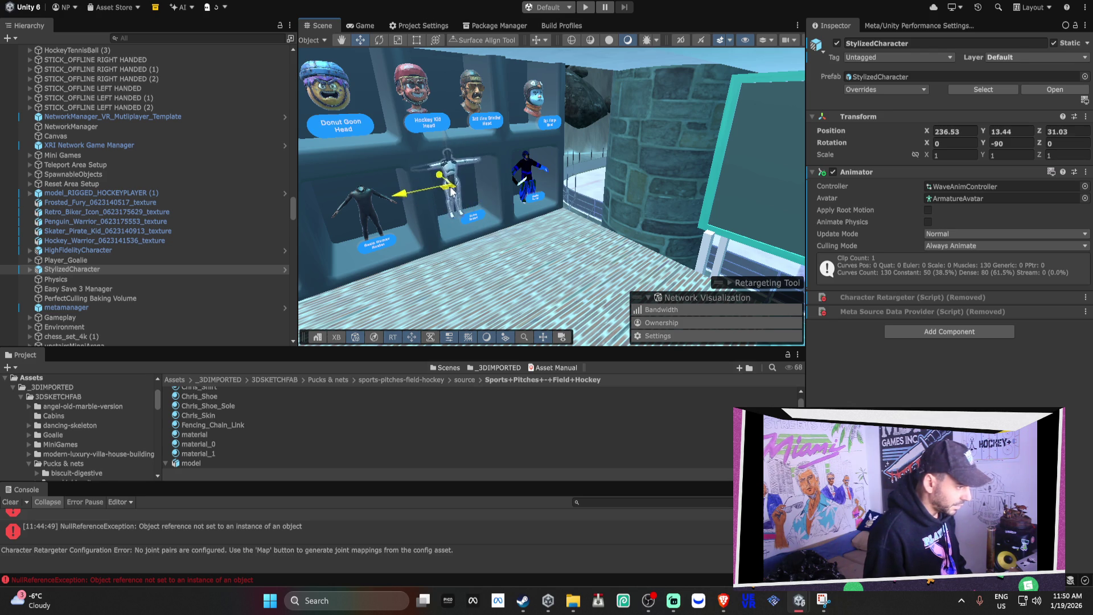
{"action": "left_click_drag", "start_coordinate": [456, 193], "coordinate": [459, 193]}
{"action": "scroll", "coordinate": [512, 171], "scroll_direction": "up", "scroll_amount": 8}
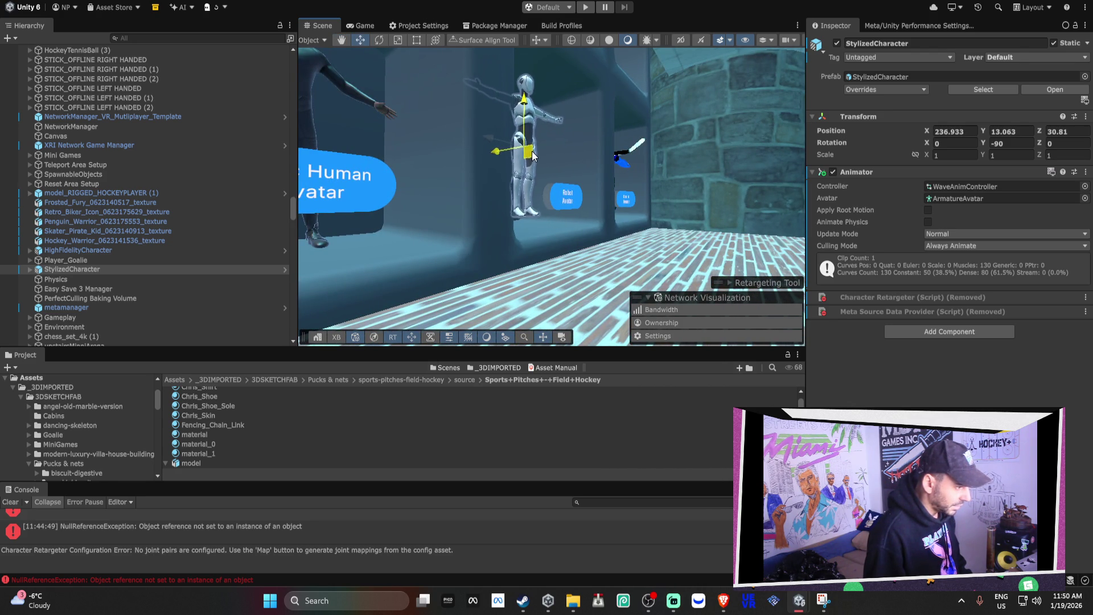
Face the avatar wall and select the Donut Goon head plus a second object.
{"action": "mouse_move", "coordinate": [558, 147]}
{"action": "left_mouse_down"}
{"action": "mouse_move", "coordinate": [459, 198]}
{"action": "mouse_move", "coordinate": [741, 151]}
{"action": "mouse_move", "coordinate": [525, 225]}
{"action": "mouse_move", "coordinate": [418, 189]}
{"action": "left_mouse_up"}
{"action": "scroll", "coordinate": [456, 197], "scroll_direction": "down", "scroll_amount": 10}
{"action": "scroll", "coordinate": [417, 189], "scroll_direction": "up", "scroll_amount": 10}
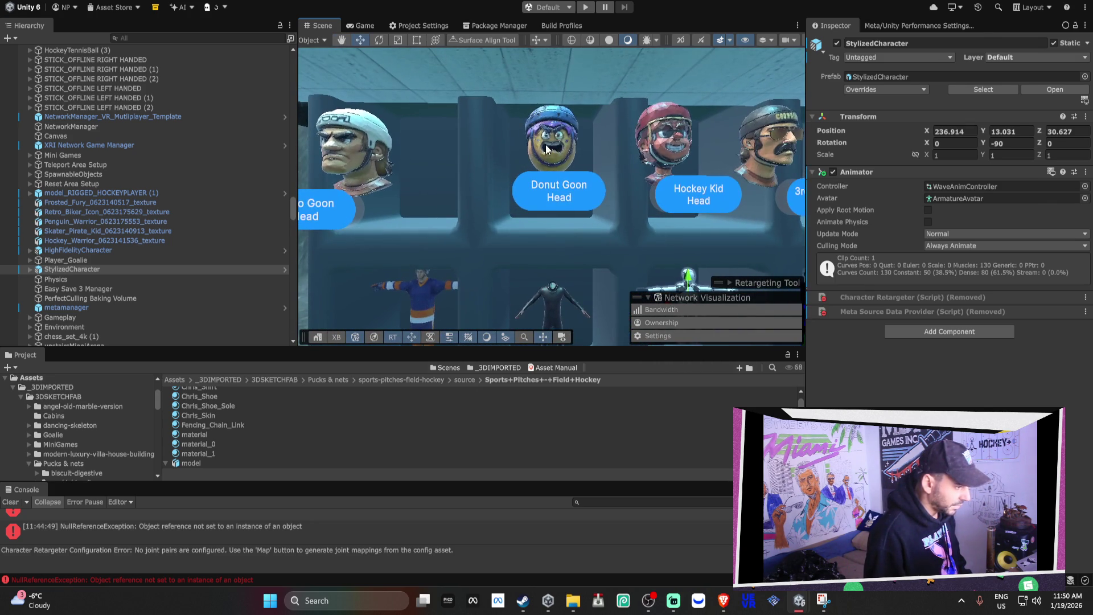
{"action": "left_click", "coordinate": [551, 159]}
{"action": "left_click", "coordinate": [551, 187], "text": "shift"}
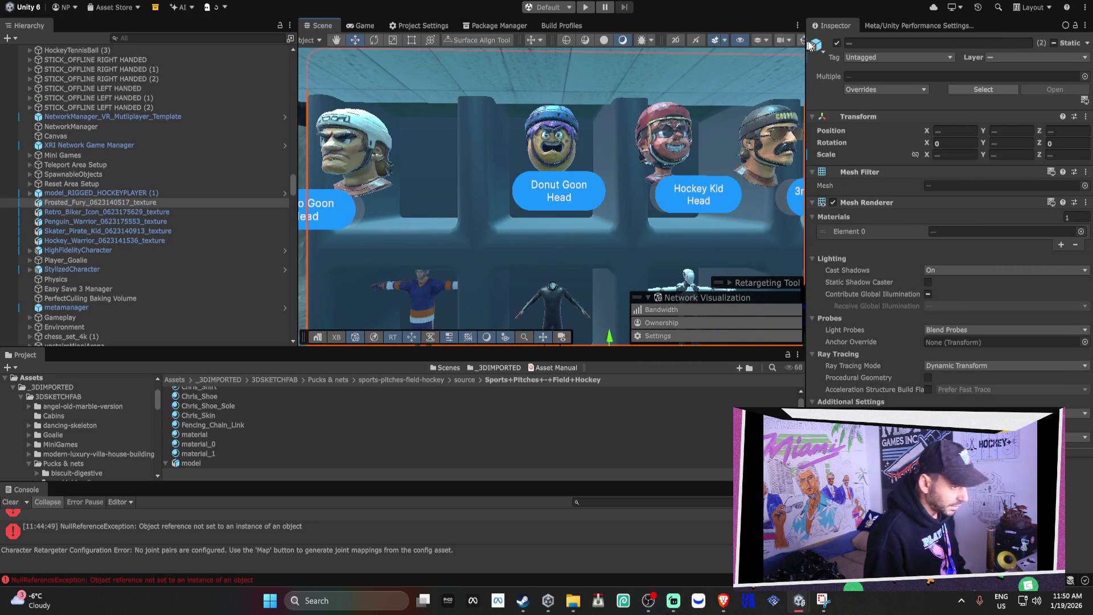
Turn on Gizmos and select the Donut Goon Head button together with its head.
{"action": "left_click", "coordinate": [787, 41]}
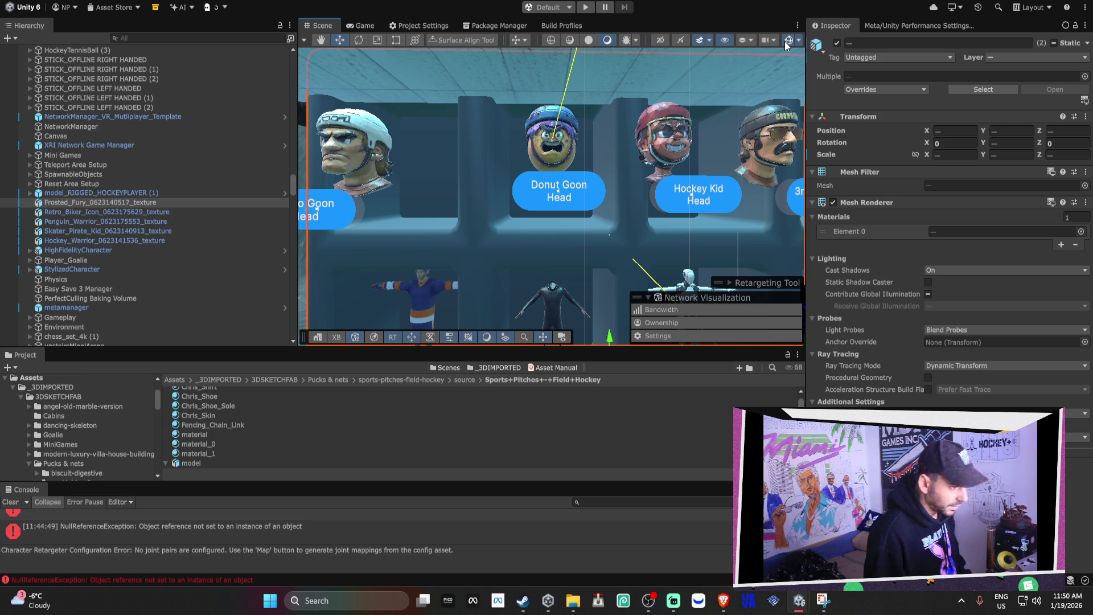
{"action": "left_click", "coordinate": [560, 195]}
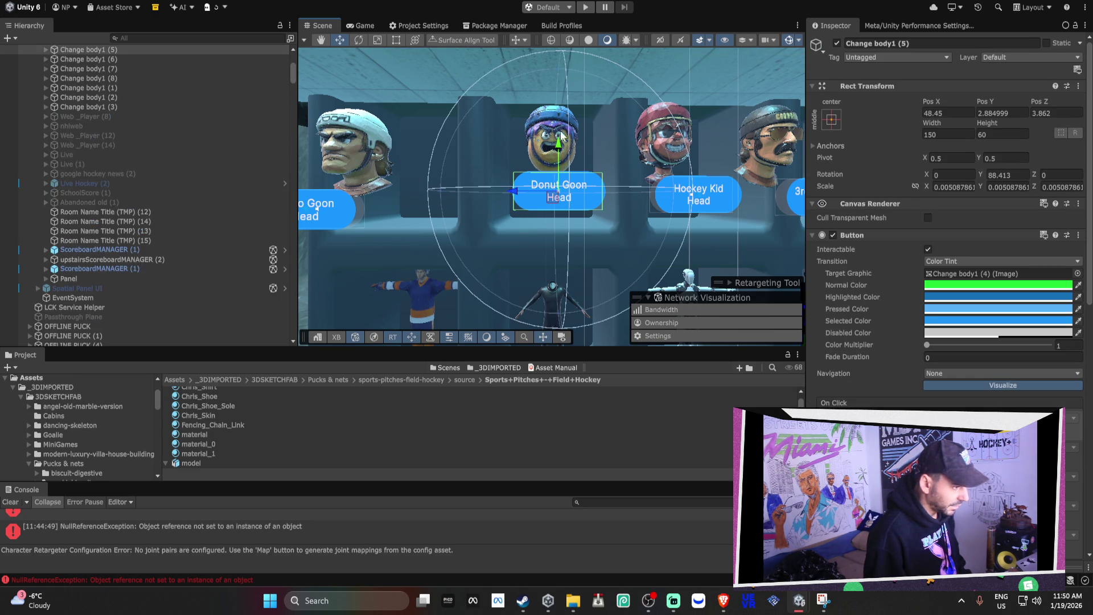
{"action": "left_click", "coordinate": [533, 142], "text": "shift"}
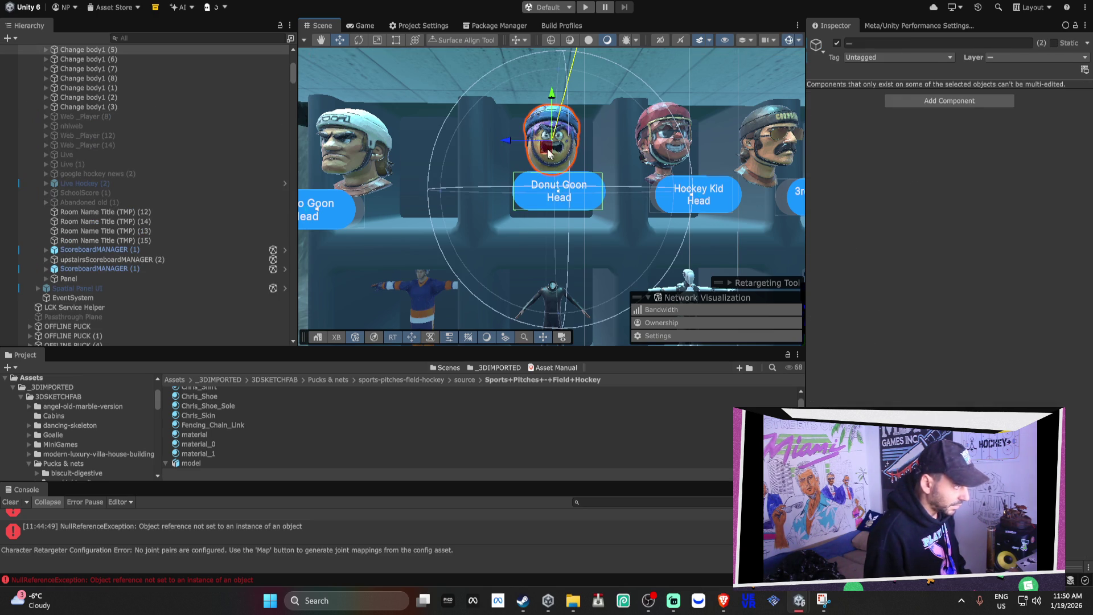
{"action": "scroll", "coordinate": [499, 148], "scroll_direction": "down", "scroll_amount": 5}
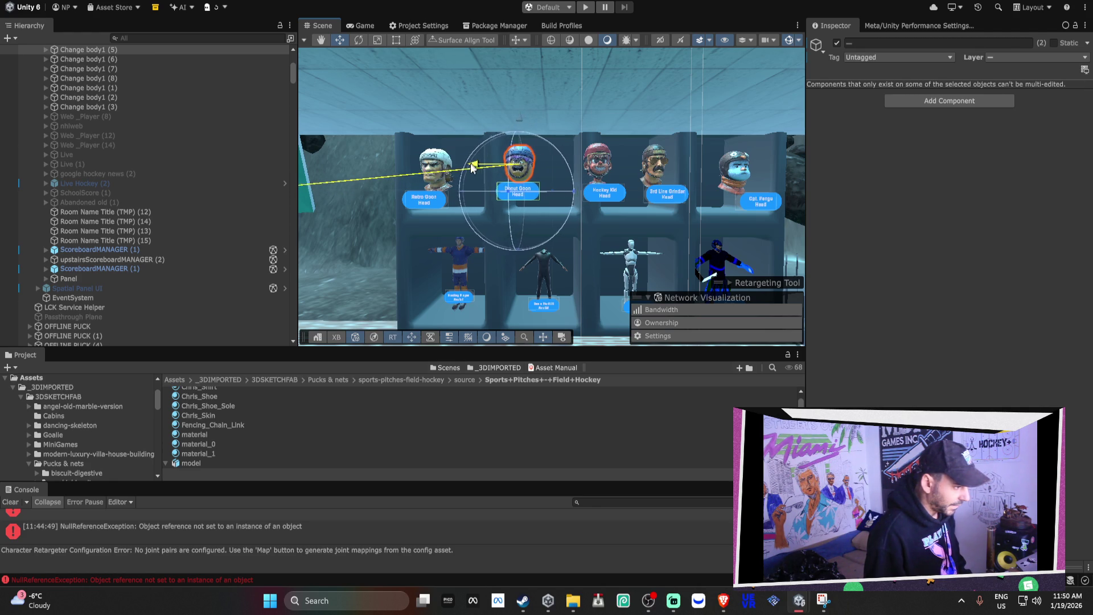
{"action": "scroll", "coordinate": [470, 167], "scroll_direction": "up", "scroll_amount": 5}
Select the Hockey Kid Head button and its head together.
{"action": "right_click", "coordinate": [577, 188]}
{"action": "left_click", "coordinate": [607, 180]}
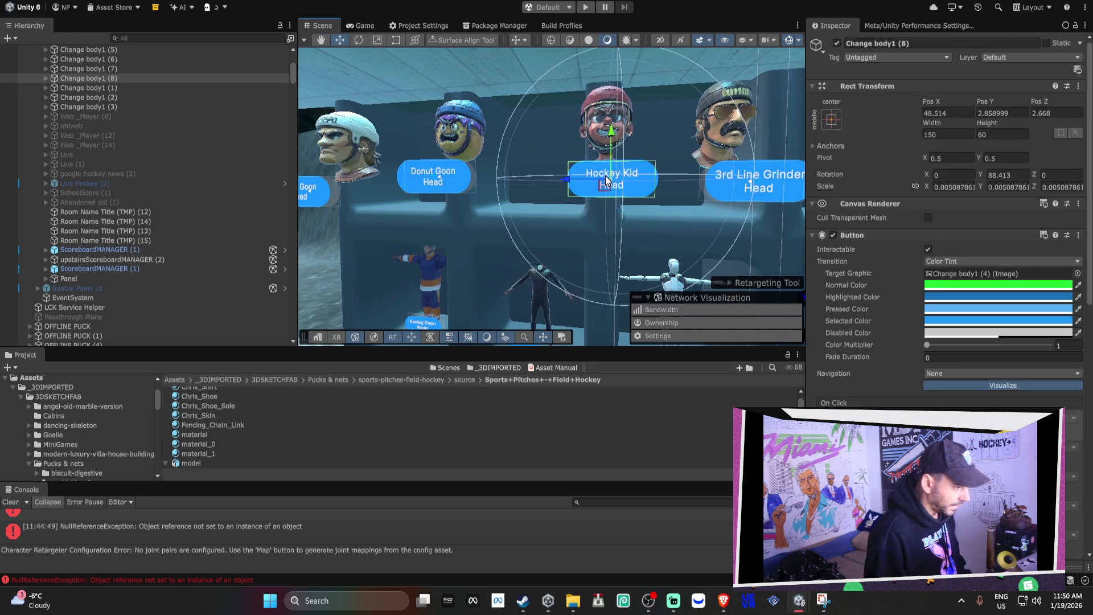
{"action": "left_click", "coordinate": [593, 120], "text": "shift"}
{"action": "scroll", "coordinate": [563, 136], "scroll_direction": "down", "scroll_amount": 10}
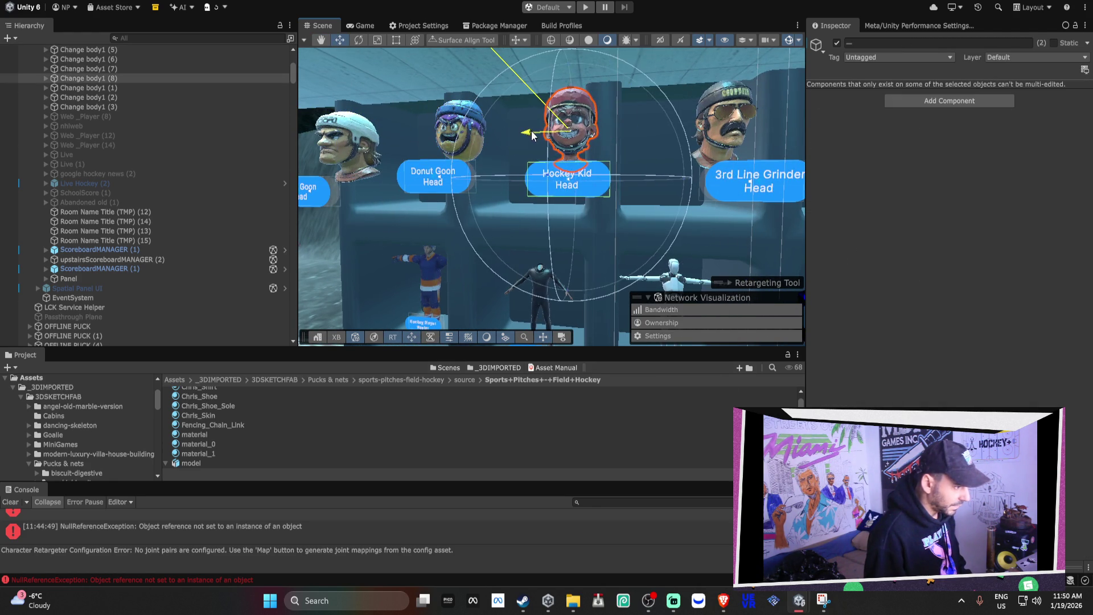
{"action": "mouse_move", "coordinate": [559, 147]}
{"action": "left_mouse_down"}
{"action": "mouse_move", "coordinate": [524, 174]}
{"action": "mouse_move", "coordinate": [523, 190]}
{"action": "left_mouse_up"}
Frame the Donut Goon Head button and head, with the button at Pos Z 4.32.
{"action": "left_click", "coordinate": [519, 193]}
{"action": "key", "text": "f"}
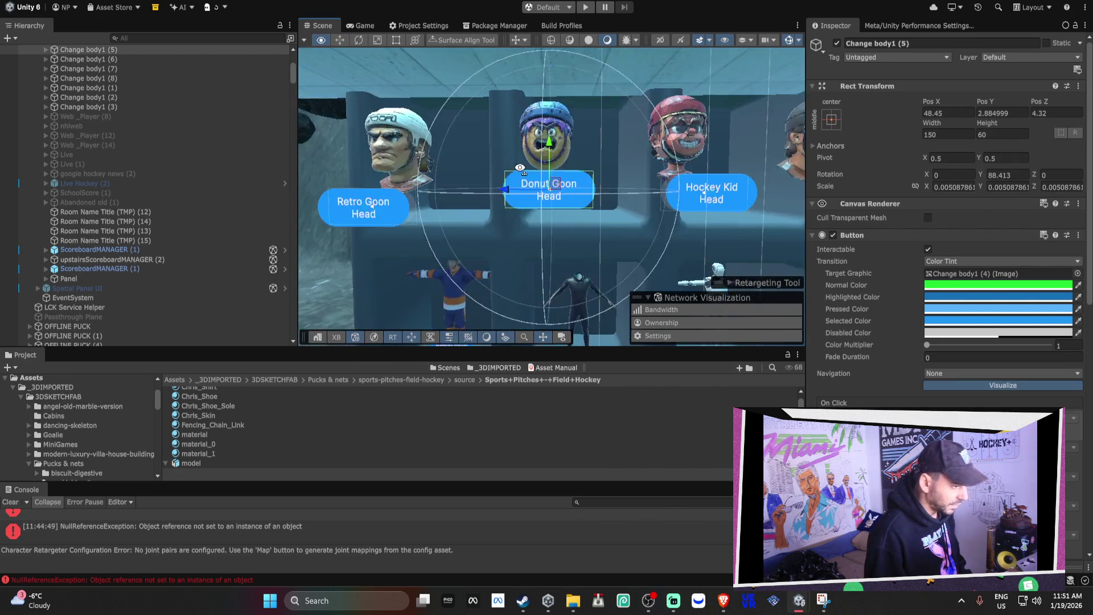
{"action": "left_click", "coordinate": [559, 153], "text": "shift"}
{"action": "scroll", "coordinate": [560, 153], "scroll_direction": "down", "scroll_amount": 5}
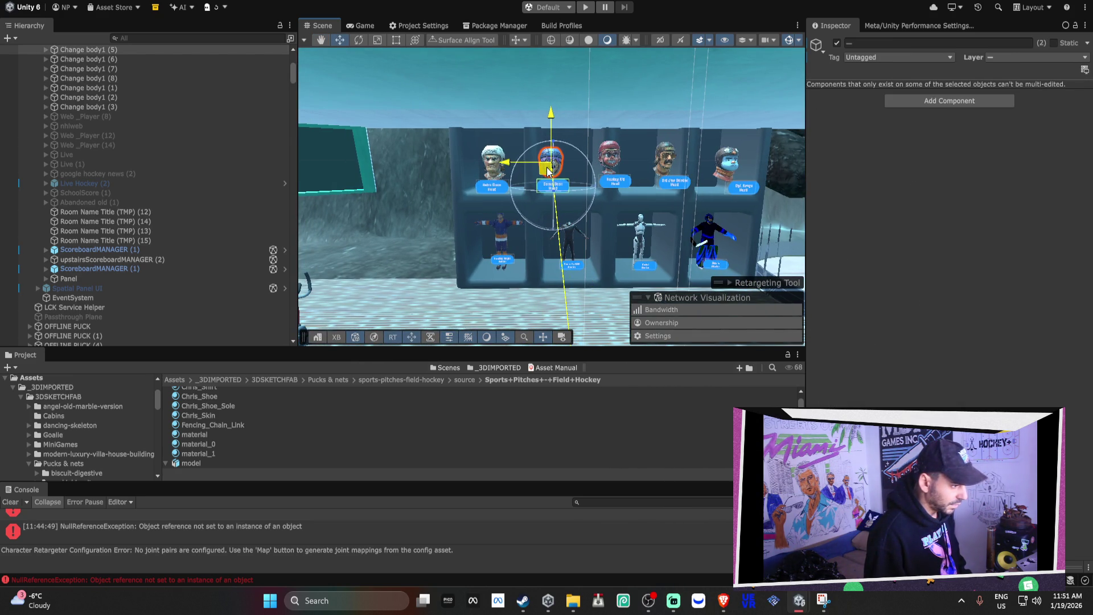
{"action": "left_click_drag", "start_coordinate": [599, 163], "coordinate": [595, 162]}
Nudge another locker's head and name label slightly downward.
{"action": "left_click", "coordinate": [537, 172]}
{"action": "left_click", "coordinate": [536, 154], "text": "shift"}
{"action": "left_click_drag", "start_coordinate": [540, 111], "coordinate": [538, 115]}
Select the Retro Biker head with its label and view the heads from the side.
{"action": "left_click", "coordinate": [537, 172]}
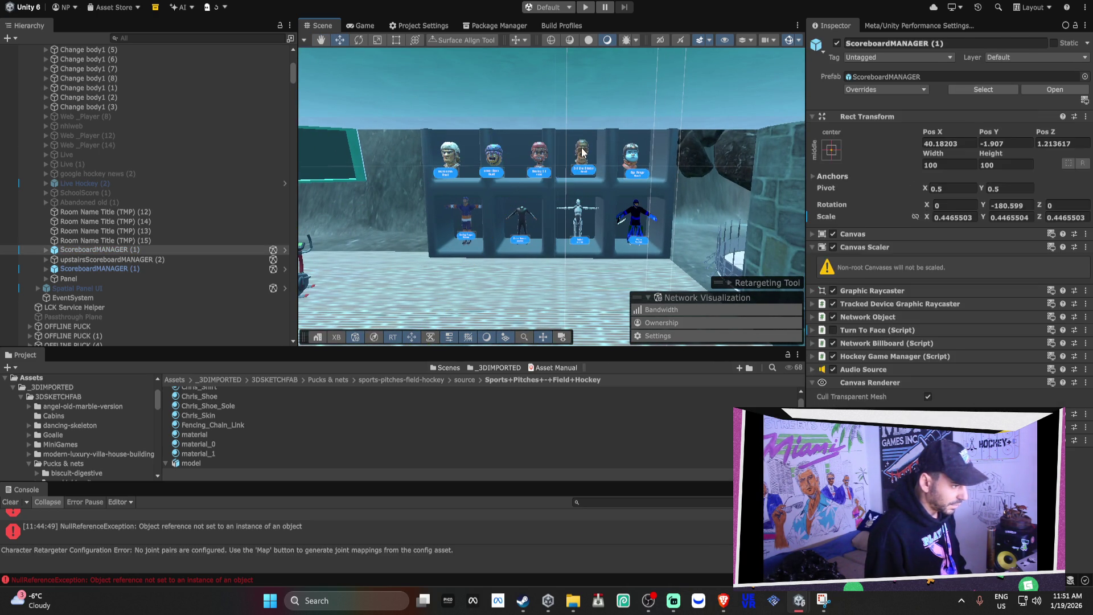
{"action": "left_click", "coordinate": [539, 152]}
{"action": "left_click_drag", "start_coordinate": [539, 153], "coordinate": [579, 154]}
{"action": "left_click", "coordinate": [569, 158], "text": "shift"}
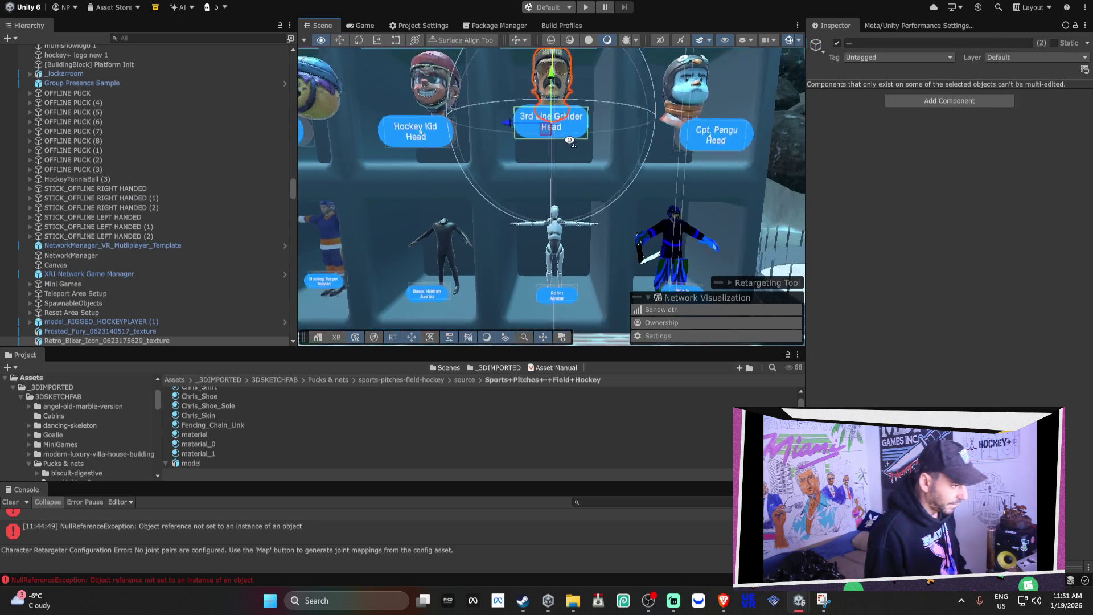
{"action": "scroll", "coordinate": [551, 130], "scroll_direction": "down", "scroll_amount": 3}
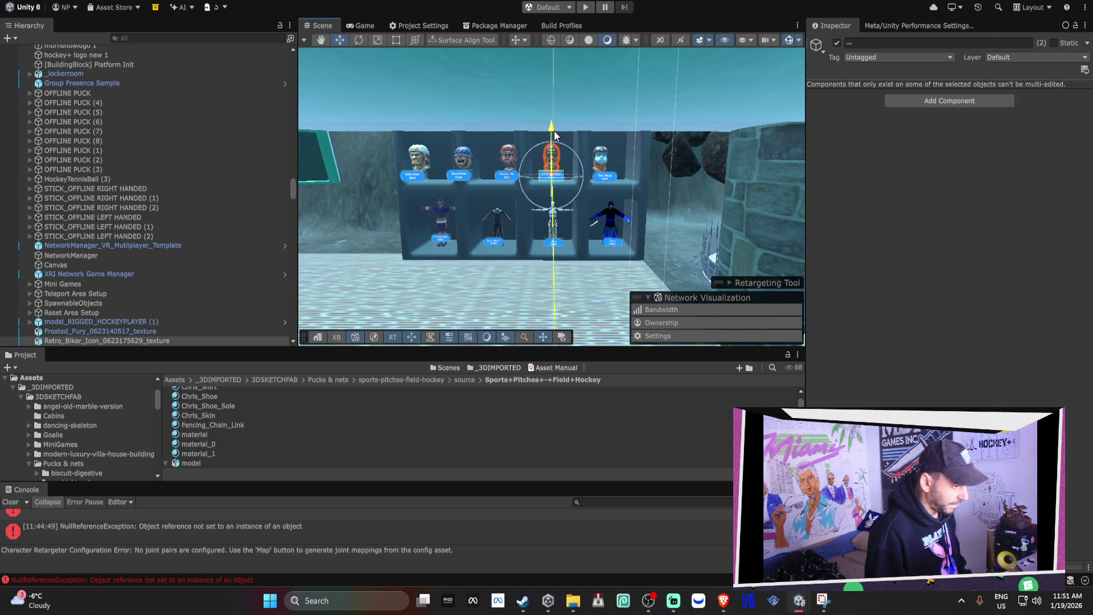
{"action": "mouse_move", "coordinate": [546, 197]}
{"action": "left_mouse_down"}
{"action": "mouse_move", "coordinate": [688, 189]}
{"action": "mouse_move", "coordinate": [440, 179]}
{"action": "mouse_move", "coordinate": [606, 141]}
{"action": "mouse_move", "coordinate": [591, 118]}
{"action": "mouse_move", "coordinate": [557, 263]}
{"action": "mouse_move", "coordinate": [509, 224]}
{"action": "left_mouse_up"}
Locate the goalie model asset that Player_Goalie's Jersey mesh comes from.
{"action": "left_click", "coordinate": [590, 117]}
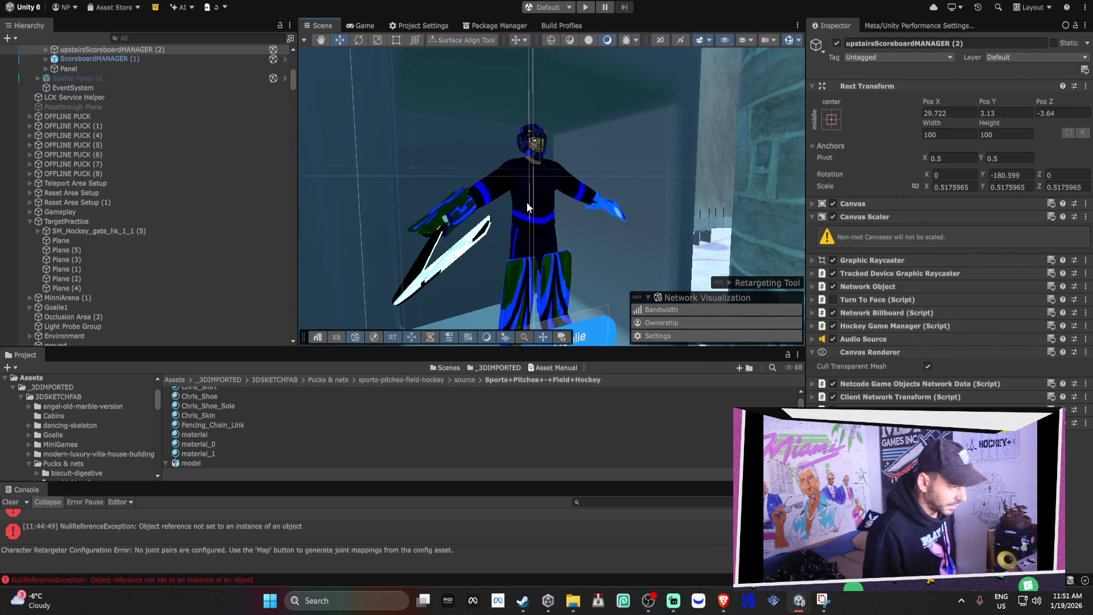
{"action": "left_click", "coordinate": [544, 196]}
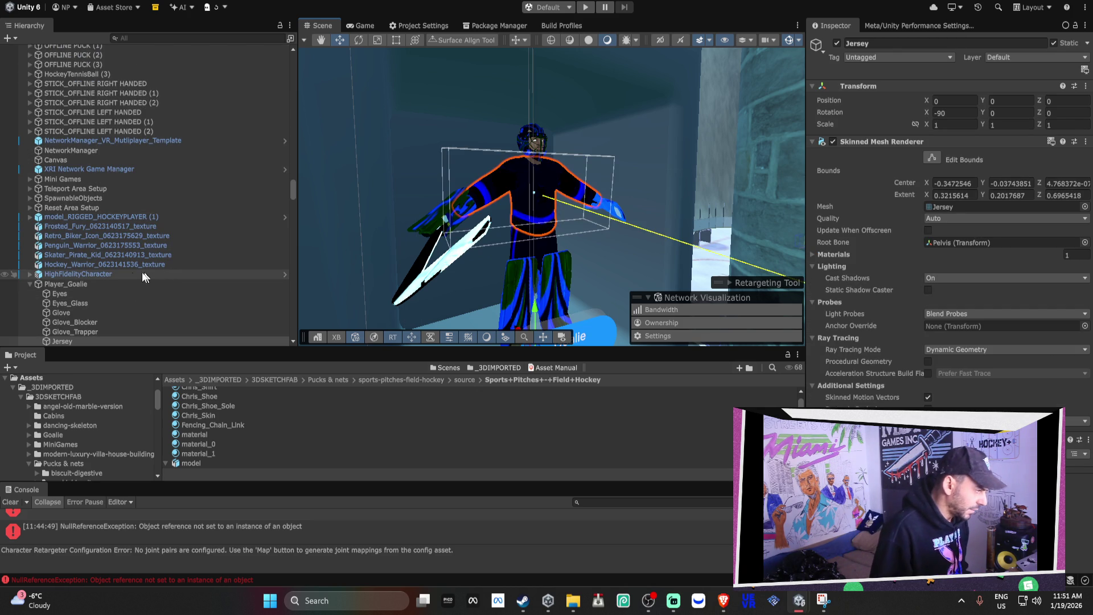
{"action": "left_click", "coordinate": [121, 284]}
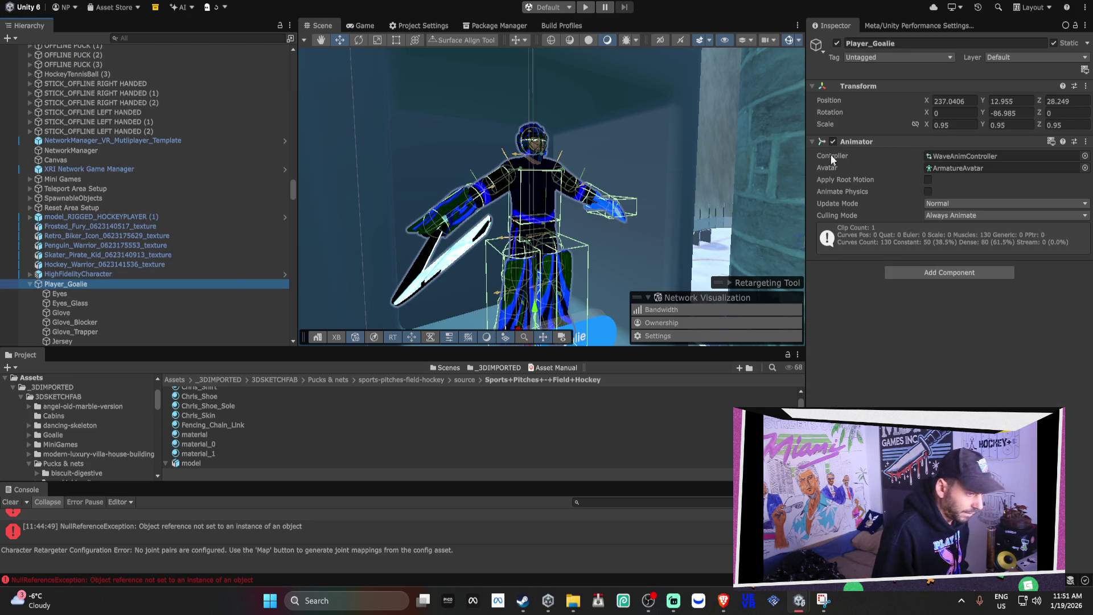
{"action": "left_click", "coordinate": [535, 199]}
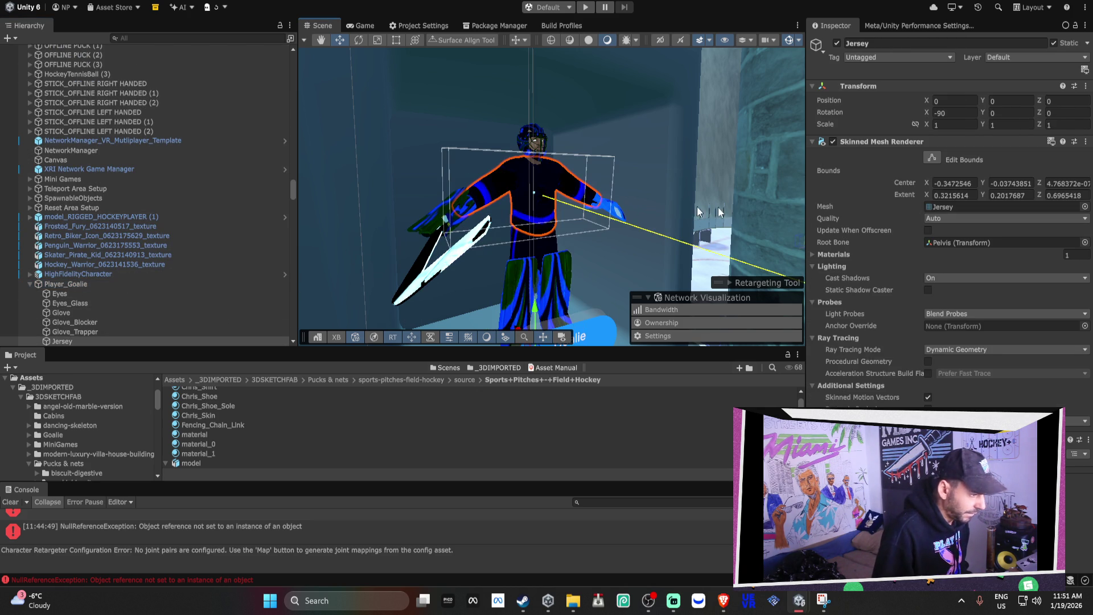
{"action": "left_click", "coordinate": [973, 208]}
{"action": "left_click", "coordinate": [234, 392]}
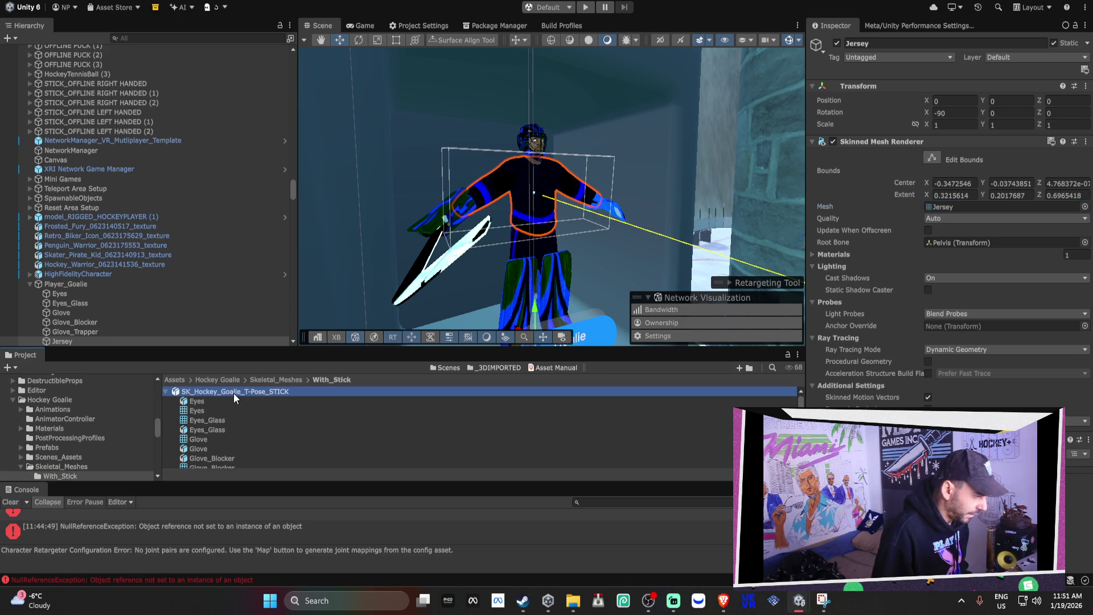
Replace Player_Goalie with SK_Hockey_Goalie_T-Pose_STICK placed in the scene.
{"action": "left_click", "coordinate": [109, 284]}
{"action": "key", "text": "Delete"}
{"action": "left_click_drag", "start_coordinate": [244, 391], "coordinate": [488, 330]}
{"action": "scroll", "coordinate": [489, 291], "scroll_direction": "down", "scroll_amount": 3}
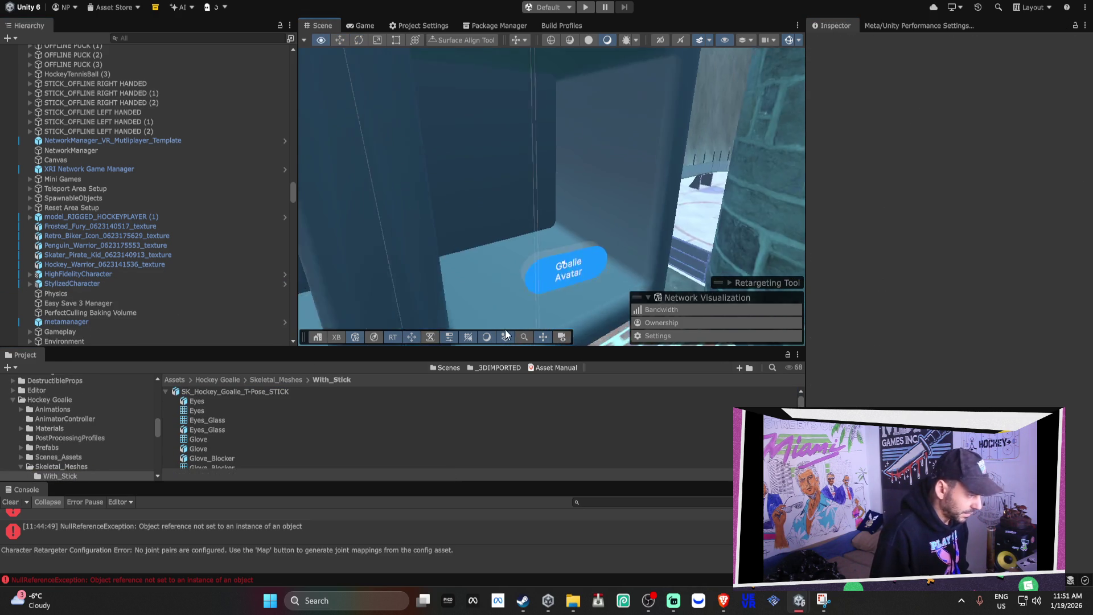
{"action": "scroll", "coordinate": [230, 275], "scroll_direction": "down", "scroll_amount": 8}
{"action": "mouse_move", "coordinate": [489, 239]}
{"action": "left_mouse_down"}
{"action": "mouse_move", "coordinate": [517, 236]}
{"action": "mouse_move", "coordinate": [484, 246]}
{"action": "left_mouse_up"}
Rotate the new goalie to -94.084 on Y and save the scene.
{"action": "left_click", "coordinate": [497, 244]}
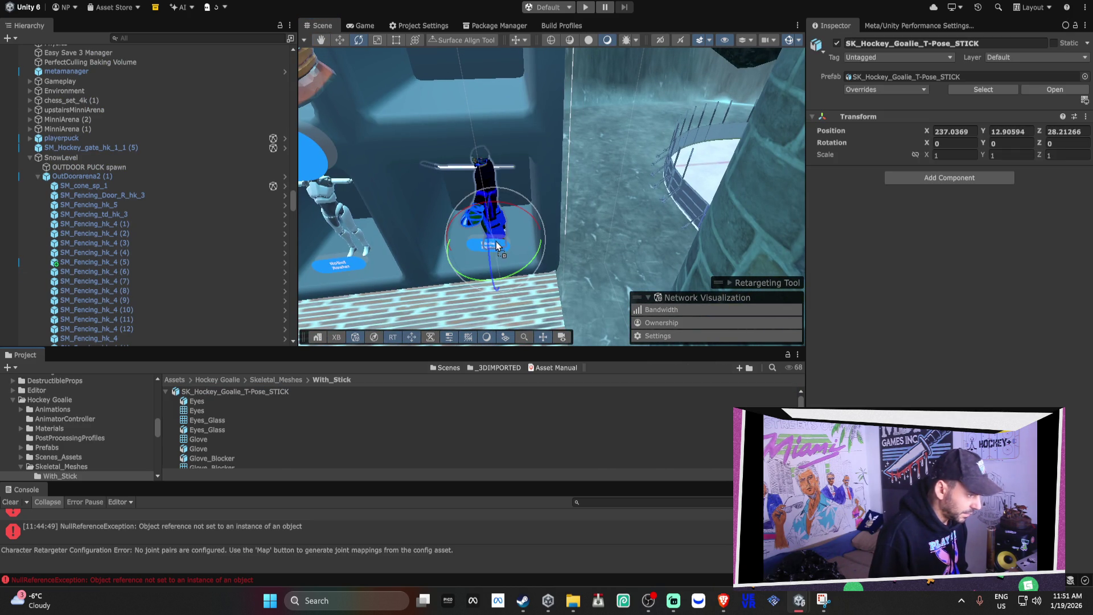
{"action": "left_click_drag", "start_coordinate": [670, 255], "coordinate": [671, 256]}
{"action": "scroll", "coordinate": [567, 189], "scroll_direction": "up", "scroll_amount": 10}
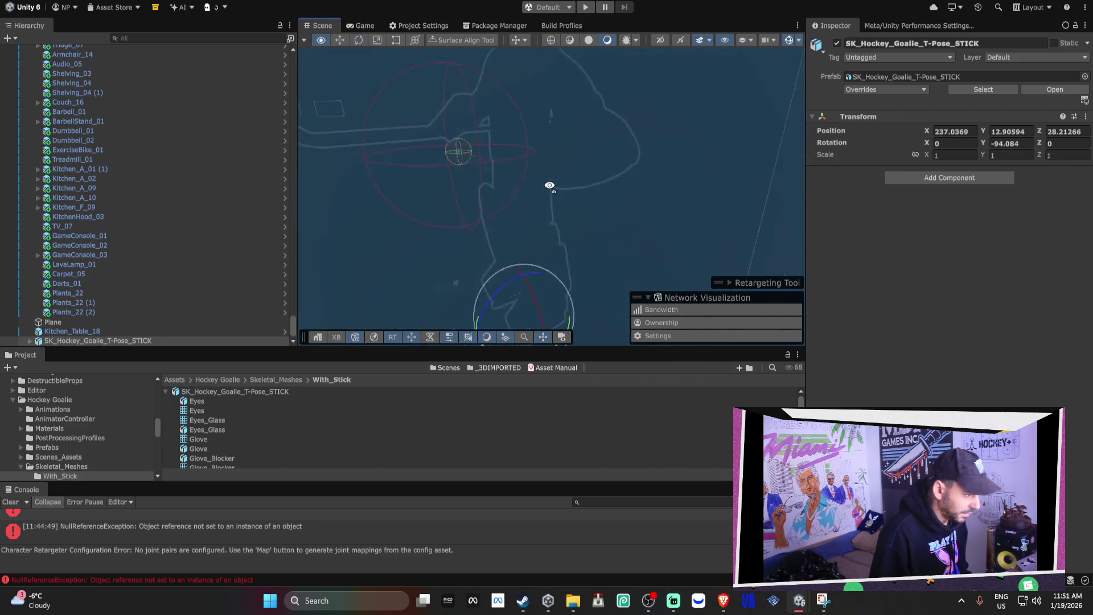
{"action": "scroll", "coordinate": [568, 189], "scroll_direction": "down", "scroll_amount": 10}
{"action": "scroll", "coordinate": [644, 188], "scroll_direction": "down", "scroll_amount": 10}
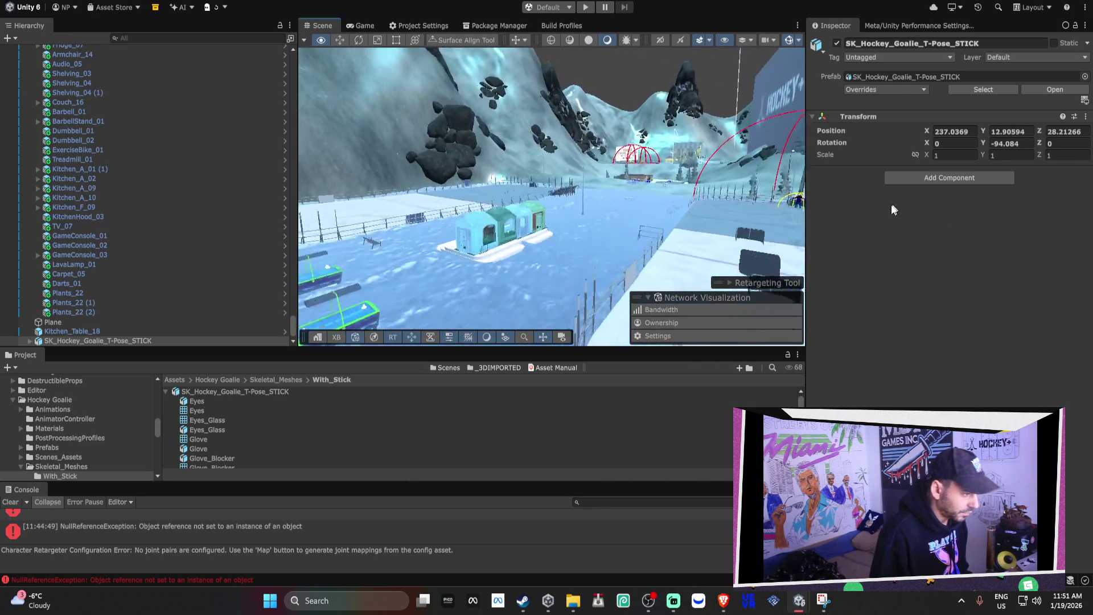
{"action": "left_click_drag", "start_coordinate": [559, 226], "coordinate": [594, 206]}
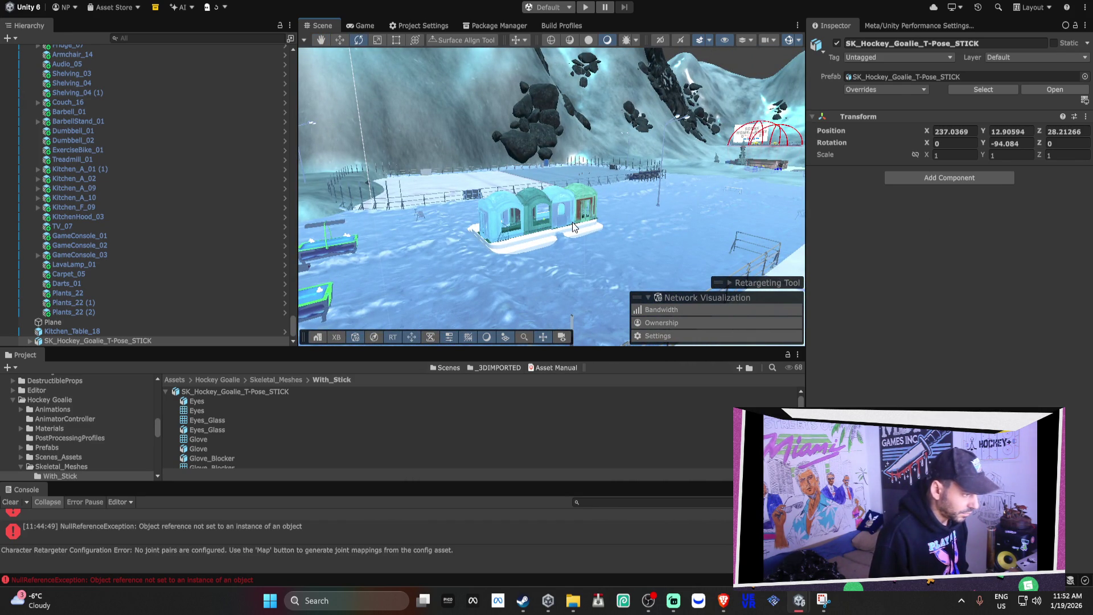
{"action": "key", "text": "ctrl+s"}
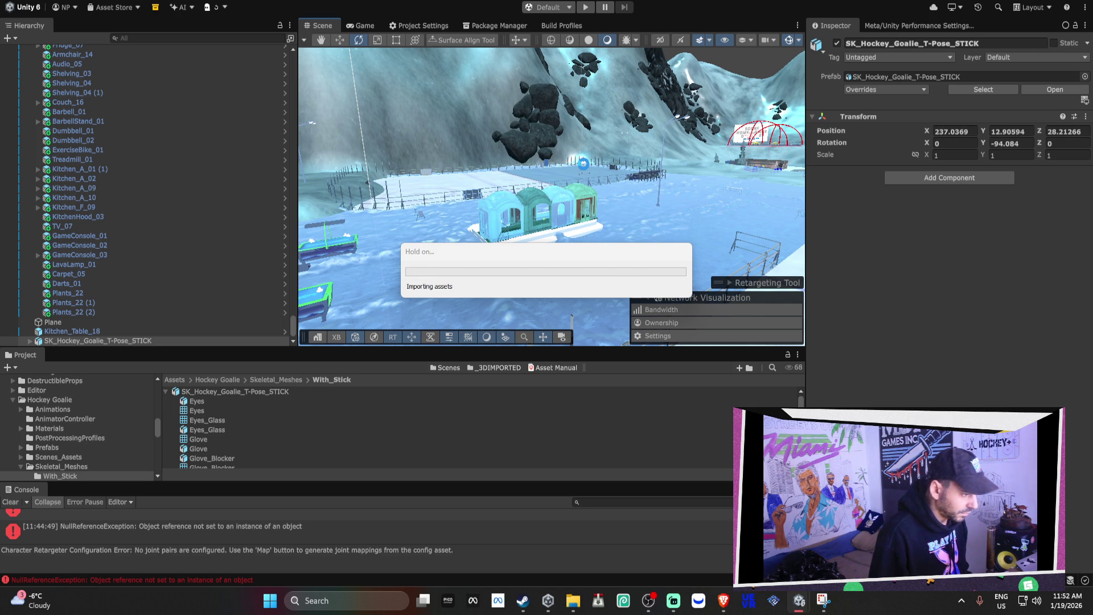
Open Window > Rendering > Occlusion Culling and show its bake parameters.
{"action": "right_click", "coordinate": [540, 249]}
{"action": "key", "text": "w"}
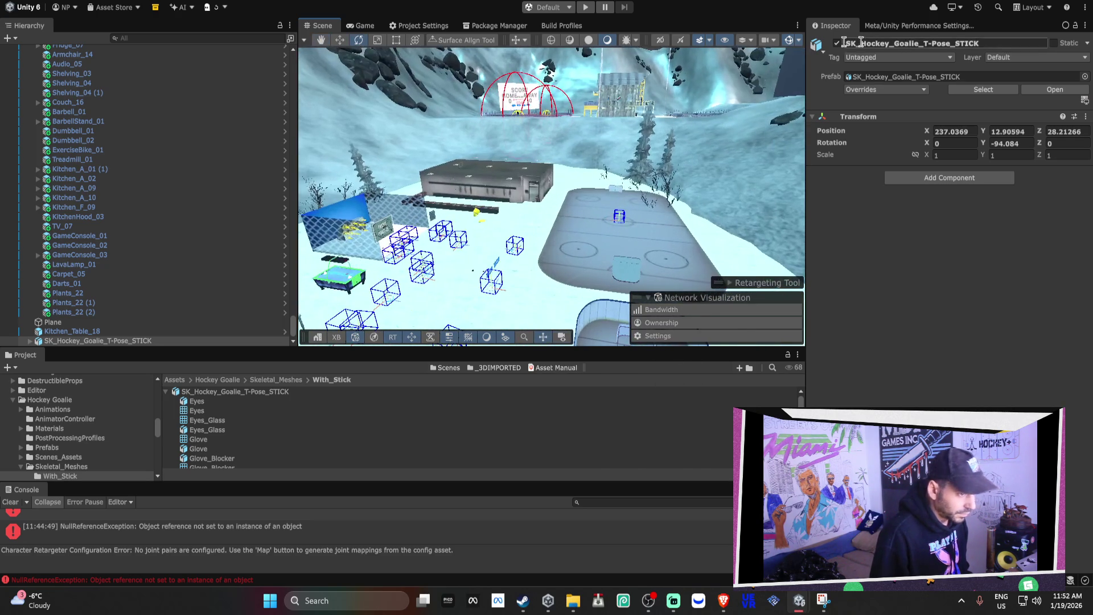
{"action": "left_click", "coordinate": [389, 16]}
{"action": "mouse_move", "coordinate": [389, 234]}
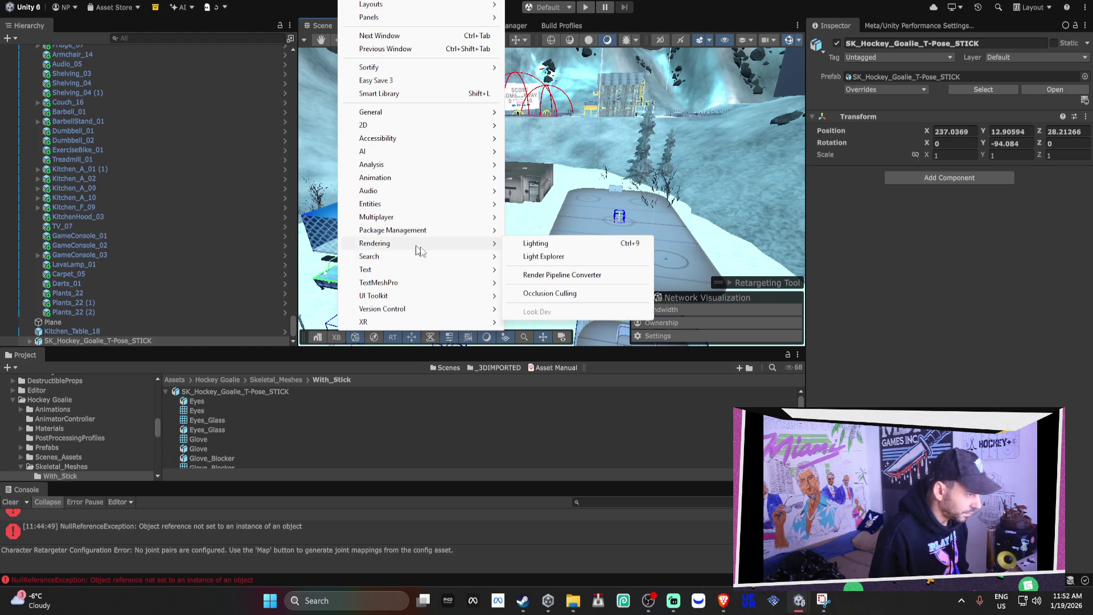
{"action": "left_click", "coordinate": [574, 291]}
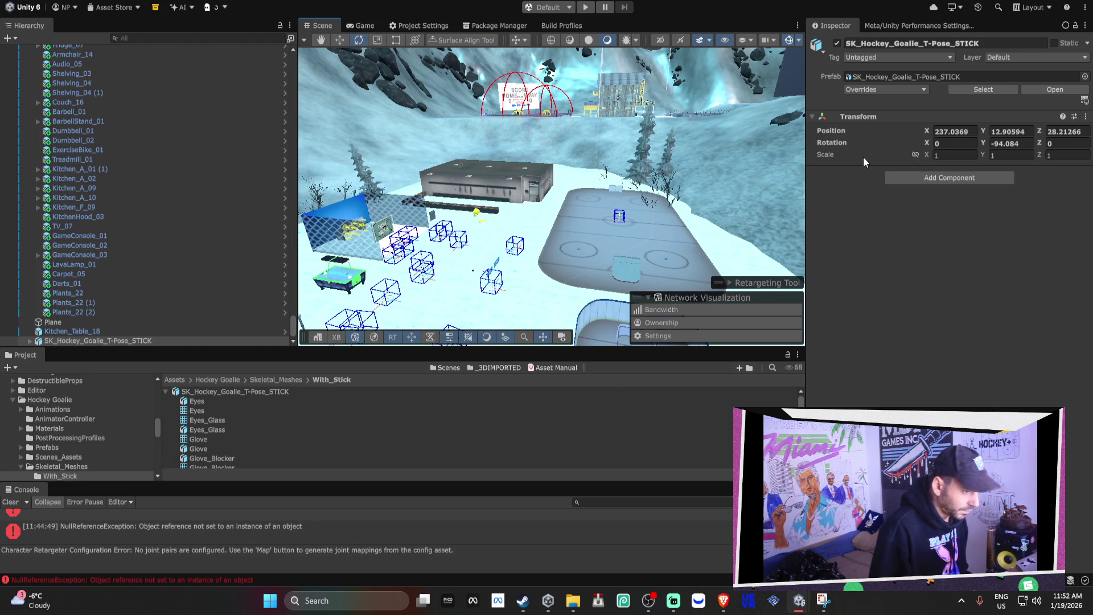
{"action": "left_click", "coordinate": [939, 42]}
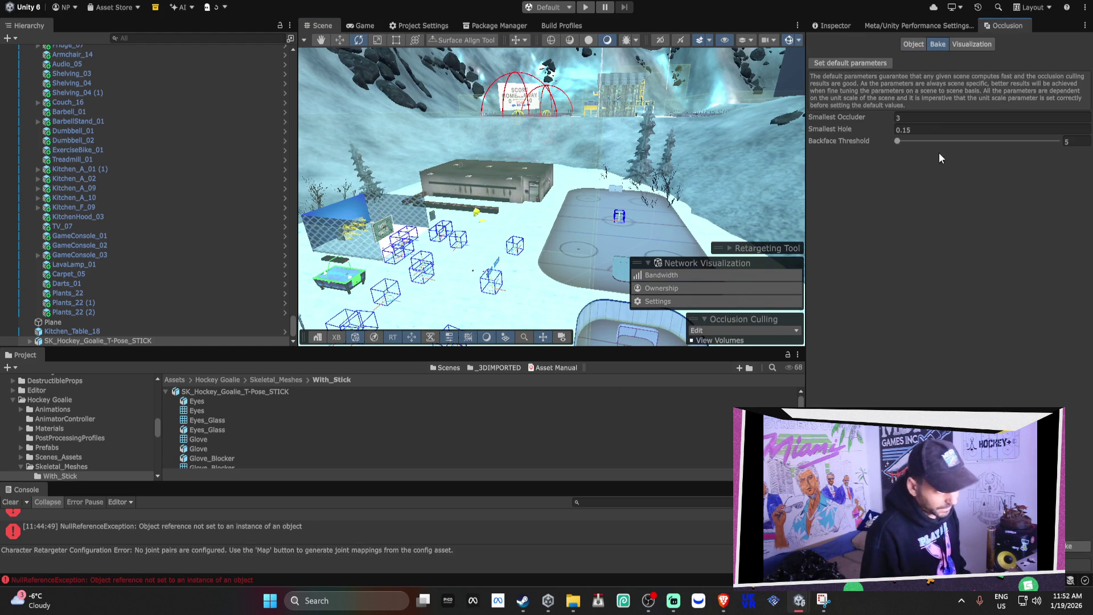
{"action": "mouse_move", "coordinate": [492, 215]}
{"action": "left_mouse_down"}
{"action": "mouse_move", "coordinate": [618, 188]}
{"action": "mouse_move", "coordinate": [701, 198]}
{"action": "mouse_move", "coordinate": [660, 234]}
{"action": "mouse_move", "coordinate": [555, 162]}
{"action": "mouse_move", "coordinate": [677, 171]}
{"action": "mouse_move", "coordinate": [709, 191]}
{"action": "mouse_move", "coordinate": [517, 294]}
{"action": "left_mouse_up"}
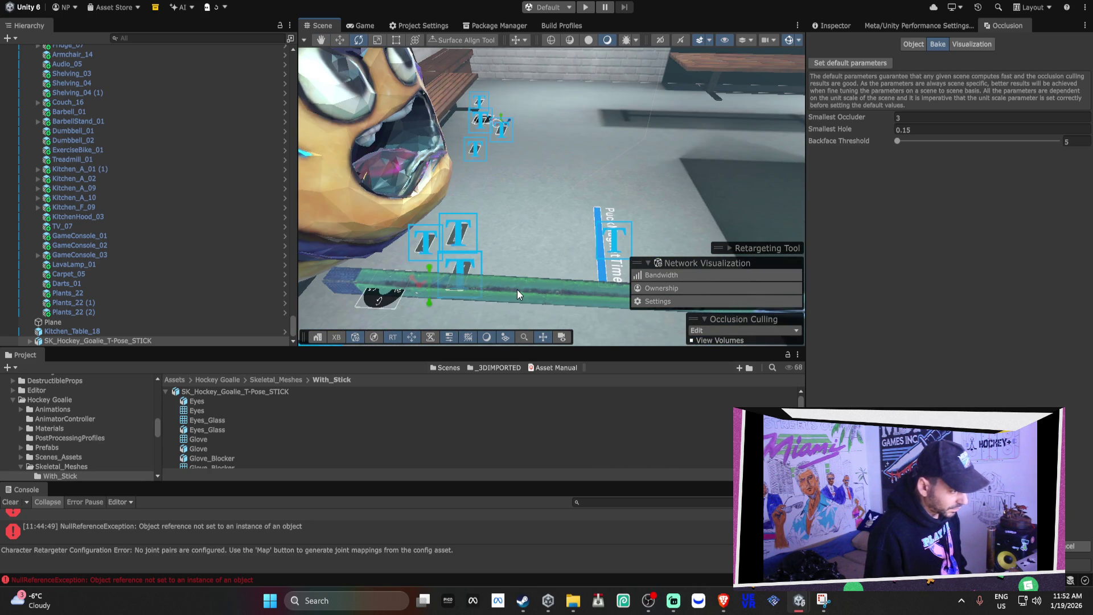
Reparent STICK_OFFLINE LEFT HANDED from Poke Interactor to directly under Right Controller.
{"action": "left_click", "coordinate": [517, 293]}
{"action": "scroll", "coordinate": [180, 177], "scroll_direction": "up", "scroll_amount": 4}
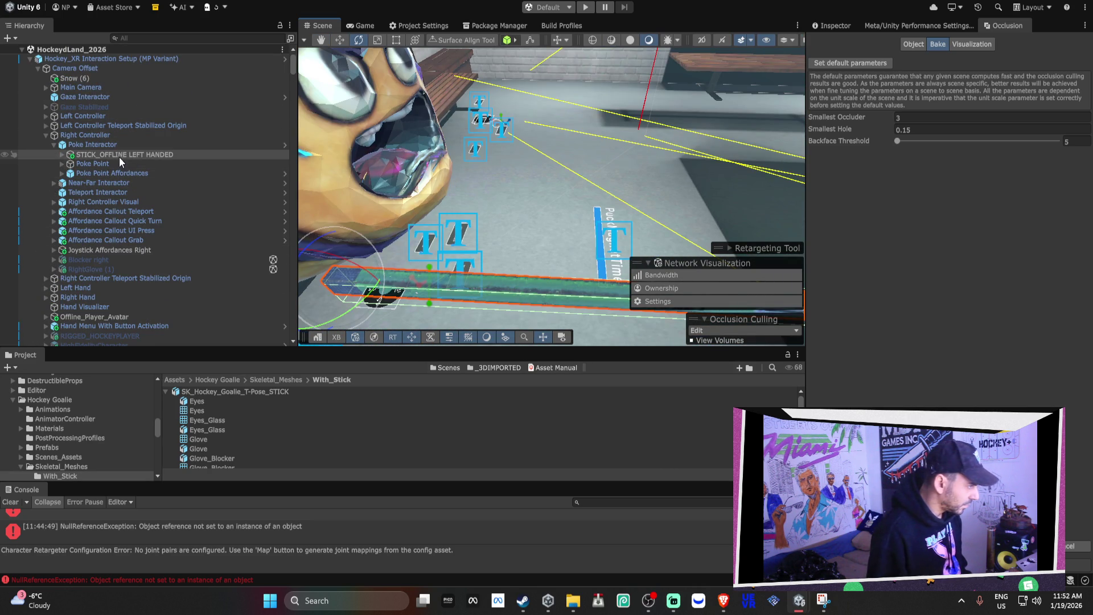
{"action": "left_click_drag", "start_coordinate": [119, 154], "coordinate": [104, 137]}
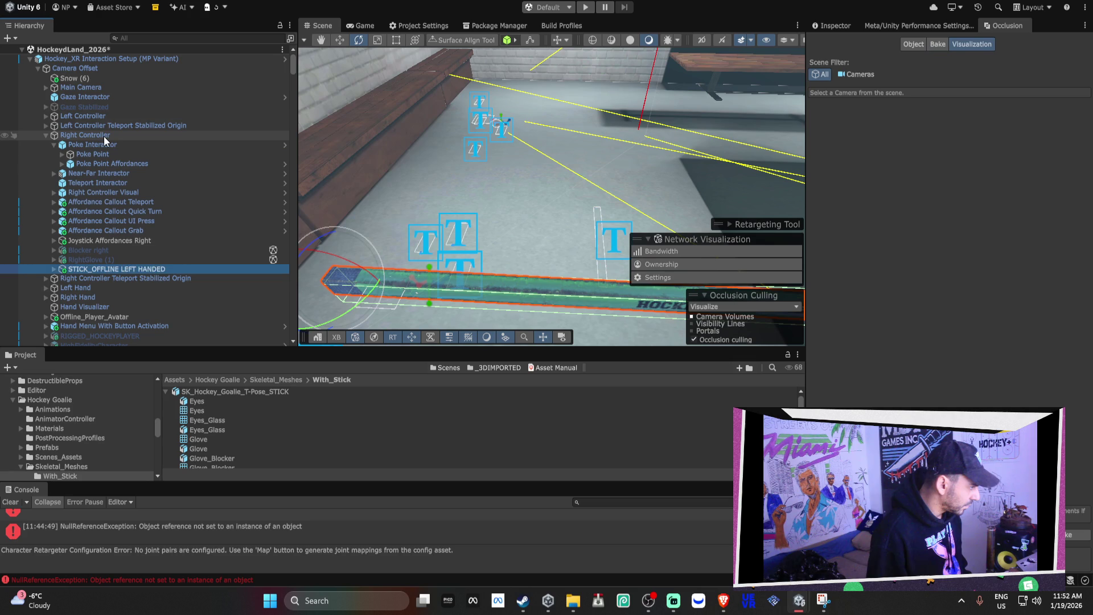
{"action": "left_click", "coordinate": [46, 135]}
{"action": "key", "text": "f"}
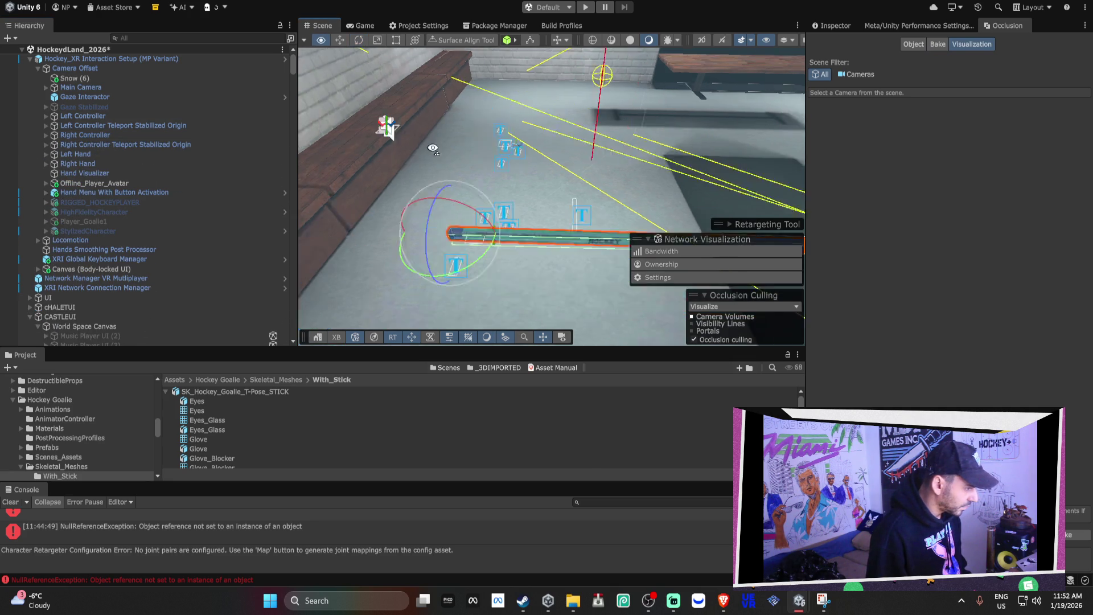
{"action": "left_click_drag", "start_coordinate": [440, 149], "coordinate": [637, 124]}
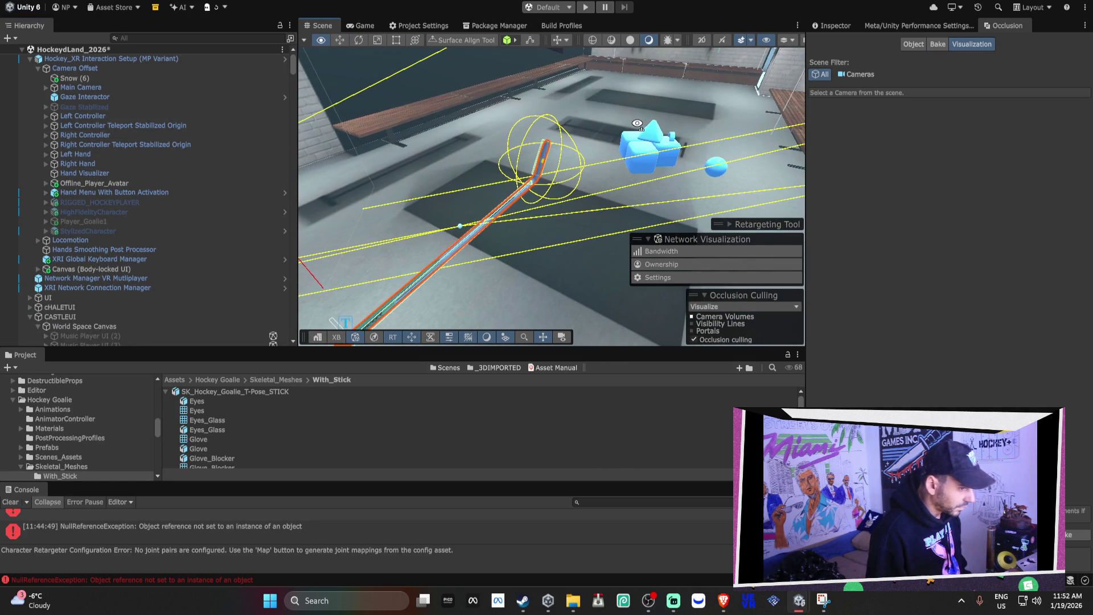
{"action": "left_click", "coordinate": [937, 44]}
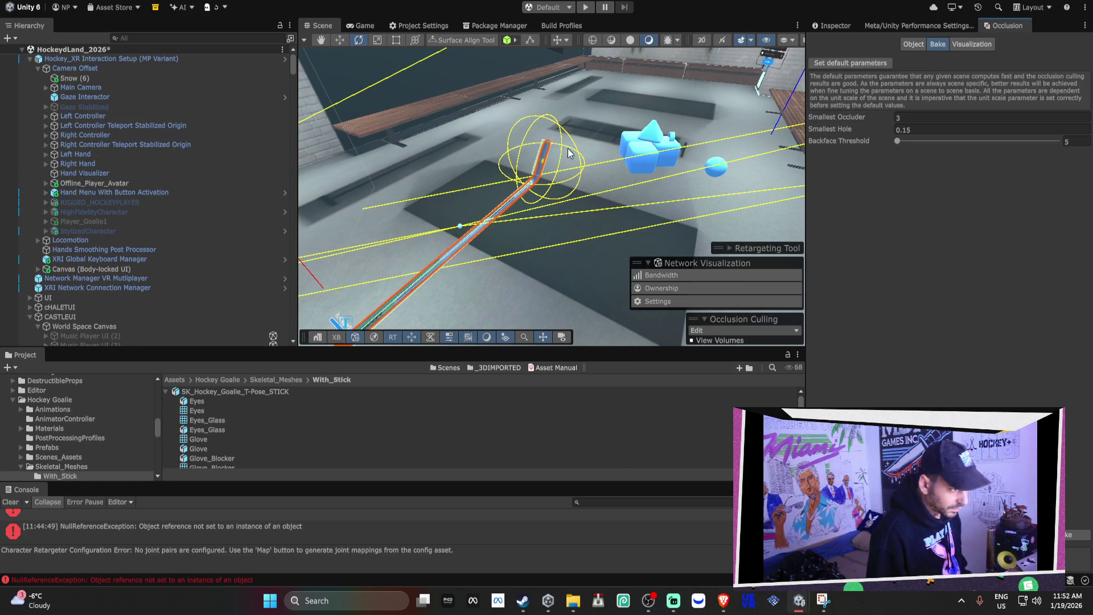
{"action": "left_click", "coordinate": [965, 44]}
{"action": "mouse_move", "coordinate": [627, 142]}
{"action": "left_mouse_down"}
{"action": "mouse_move", "coordinate": [644, 126]}
{"action": "mouse_move", "coordinate": [654, 137]}
{"action": "left_mouse_up"}
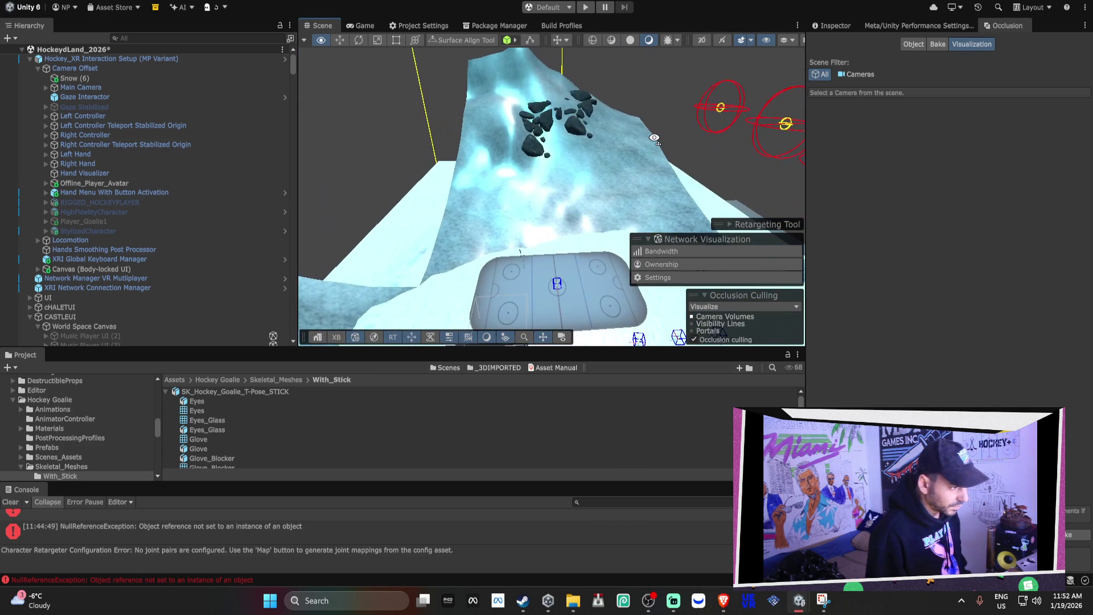
Delete the snowy rock on the hillside.
{"action": "left_click", "coordinate": [577, 131]}
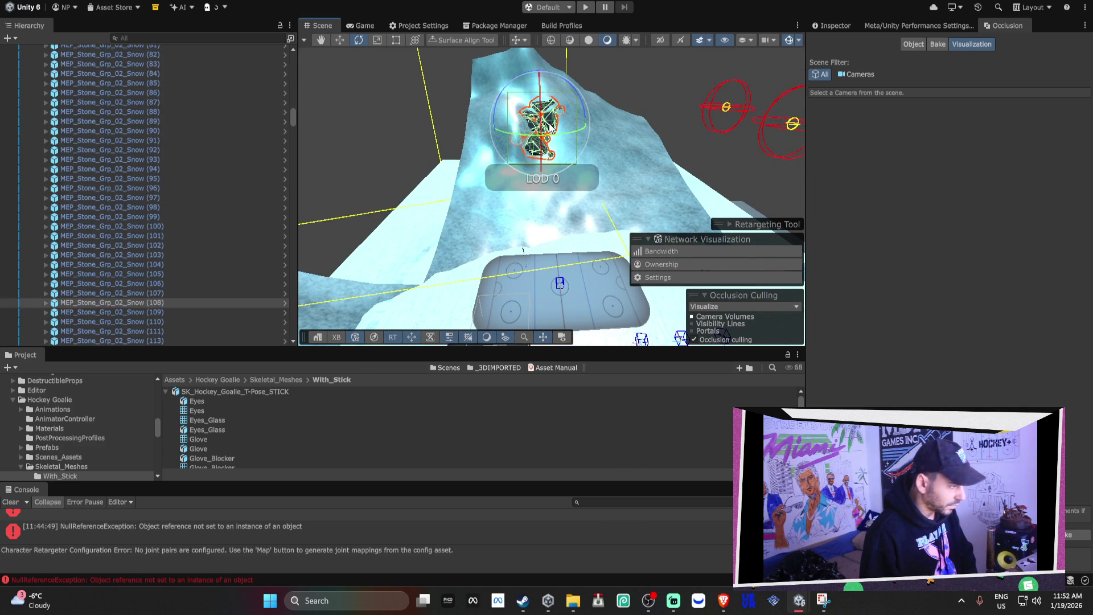
{"action": "key", "text": "Delete"}
{"action": "mouse_move", "coordinate": [549, 123]}
{"action": "left_mouse_down"}
{"action": "mouse_move", "coordinate": [587, 190]}
{"action": "mouse_move", "coordinate": [536, 92]}
{"action": "mouse_move", "coordinate": [480, 169]}
{"action": "left_mouse_up"}
Shift the locker-room ceiling grates slightly along X and delete the bushes.
{"action": "left_click", "coordinate": [483, 162]}
{"action": "left_click_drag", "start_coordinate": [452, 146], "coordinate": [500, 153]}
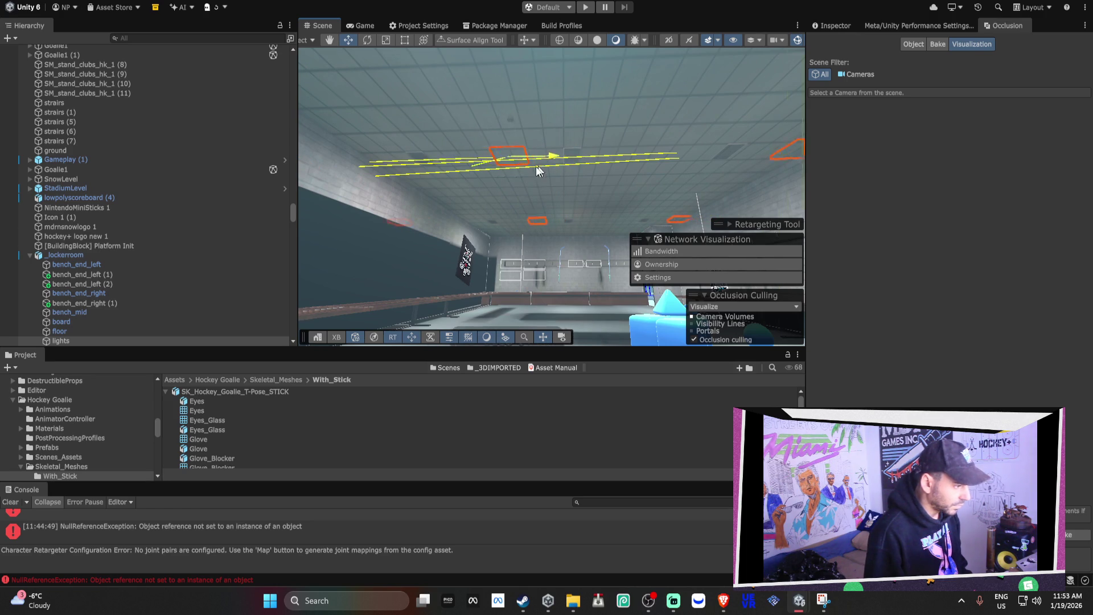
{"action": "left_click_drag", "start_coordinate": [456, 183], "coordinate": [474, 186]}
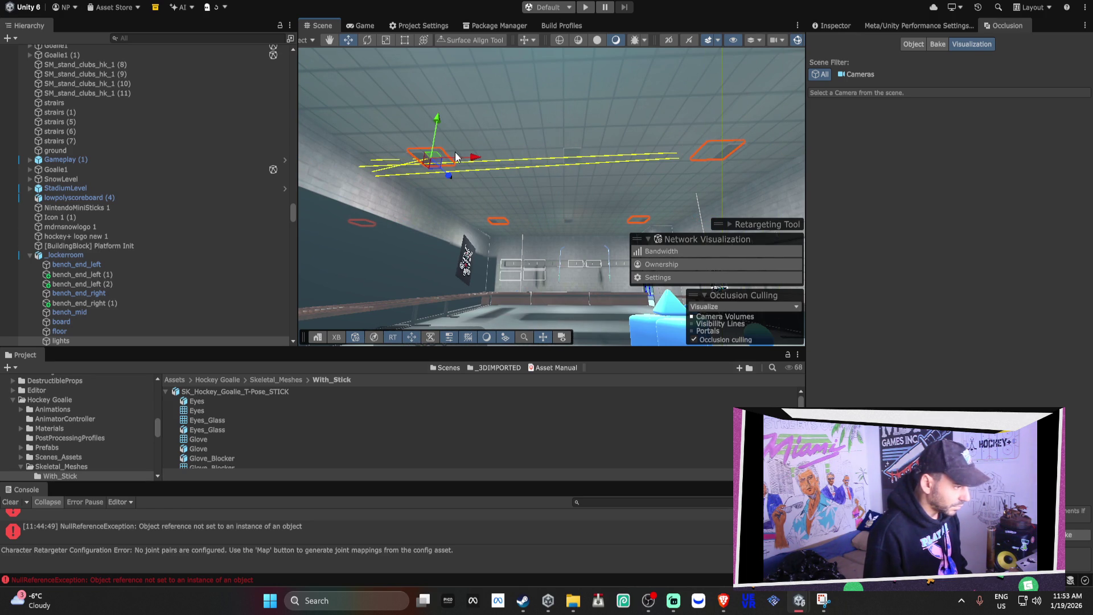
{"action": "mouse_move", "coordinate": [440, 125]}
{"action": "left_mouse_down"}
{"action": "mouse_move", "coordinate": [632, 104]}
{"action": "mouse_move", "coordinate": [652, 117]}
{"action": "mouse_move", "coordinate": [575, 98]}
{"action": "mouse_move", "coordinate": [544, 219]}
{"action": "mouse_move", "coordinate": [619, 231]}
{"action": "mouse_move", "coordinate": [654, 194]}
{"action": "mouse_move", "coordinate": [504, 221]}
{"action": "mouse_move", "coordinate": [545, 213]}
{"action": "mouse_move", "coordinate": [625, 147]}
{"action": "mouse_move", "coordinate": [751, 205]}
{"action": "mouse_move", "coordinate": [526, 187]}
{"action": "mouse_move", "coordinate": [519, 232]}
{"action": "mouse_move", "coordinate": [603, 176]}
{"action": "mouse_move", "coordinate": [578, 147]}
{"action": "mouse_move", "coordinate": [524, 205]}
{"action": "left_mouse_up"}
{"action": "left_click", "coordinate": [545, 213]}
{"action": "key", "text": "h"}
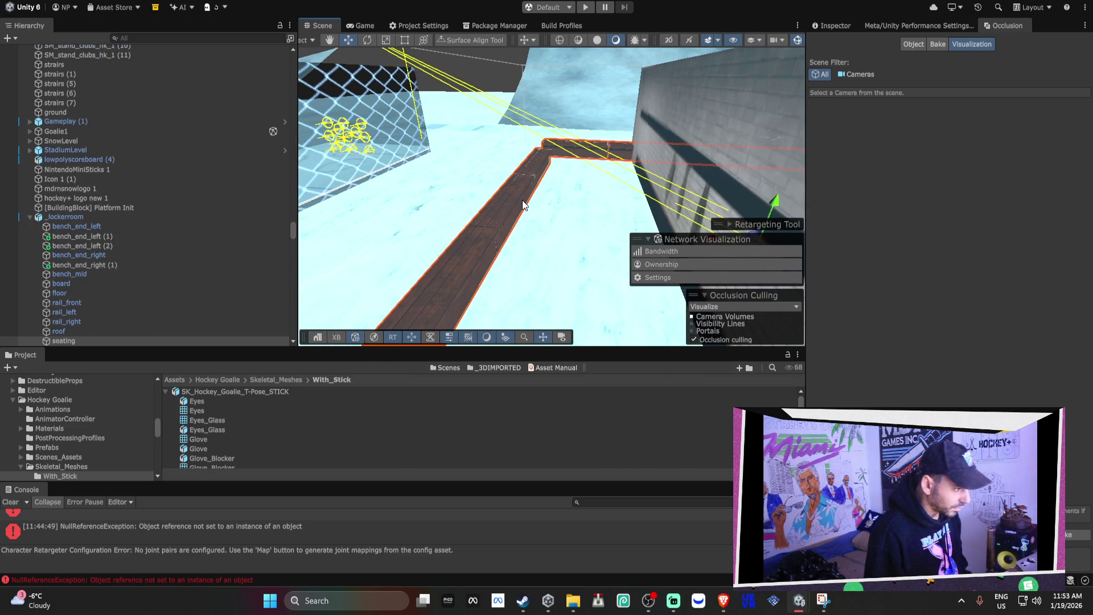
{"action": "mouse_move", "coordinate": [522, 203]}
{"action": "left_mouse_down"}
{"action": "mouse_move", "coordinate": [535, 197]}
{"action": "mouse_move", "coordinate": [495, 159]}
{"action": "left_mouse_up"}
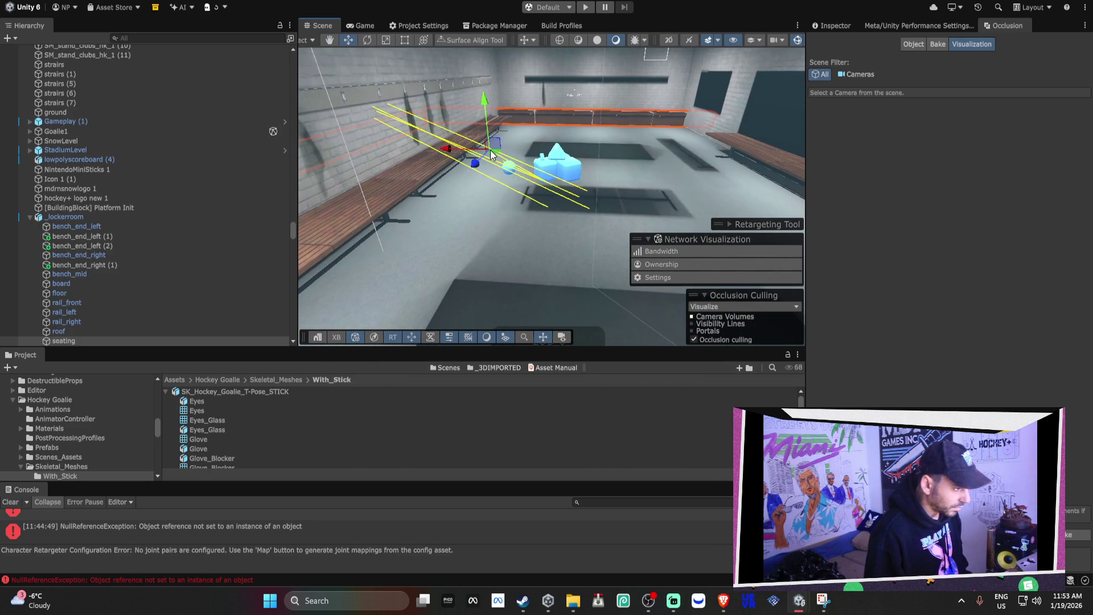
{"action": "key", "text": "r"}
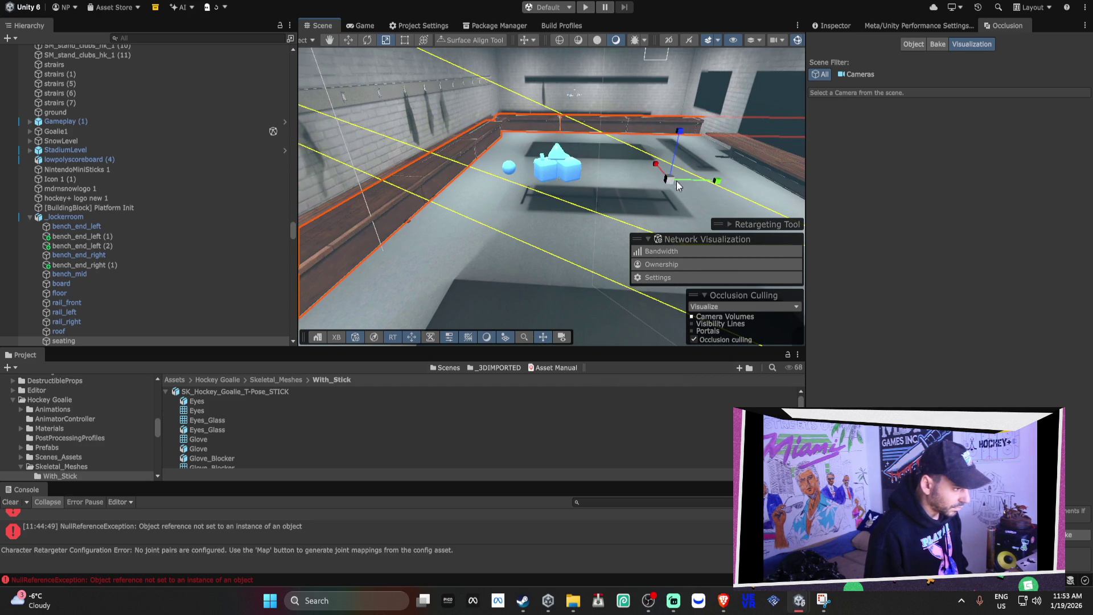
{"action": "mouse_move", "coordinate": [711, 186]}
{"action": "left_mouse_down"}
{"action": "mouse_move", "coordinate": [691, 190]}
{"action": "mouse_move", "coordinate": [701, 190]}
{"action": "mouse_move", "coordinate": [669, 221]}
{"action": "left_mouse_up"}
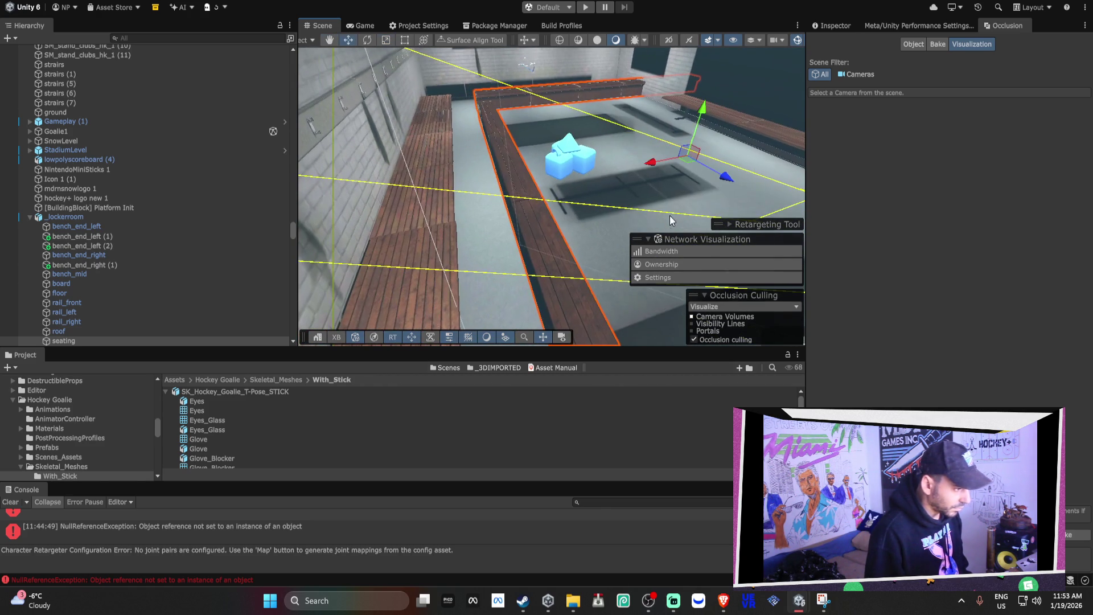
{"action": "left_click_drag", "start_coordinate": [689, 162], "coordinate": [590, 155]}
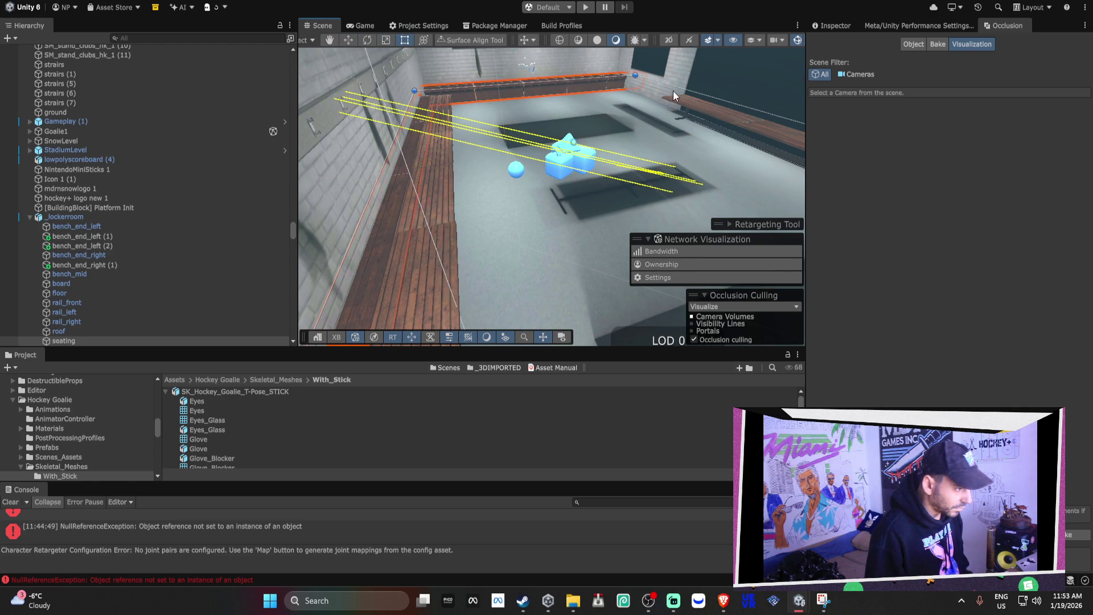
{"action": "left_click_drag", "start_coordinate": [669, 92], "coordinate": [797, 88]}
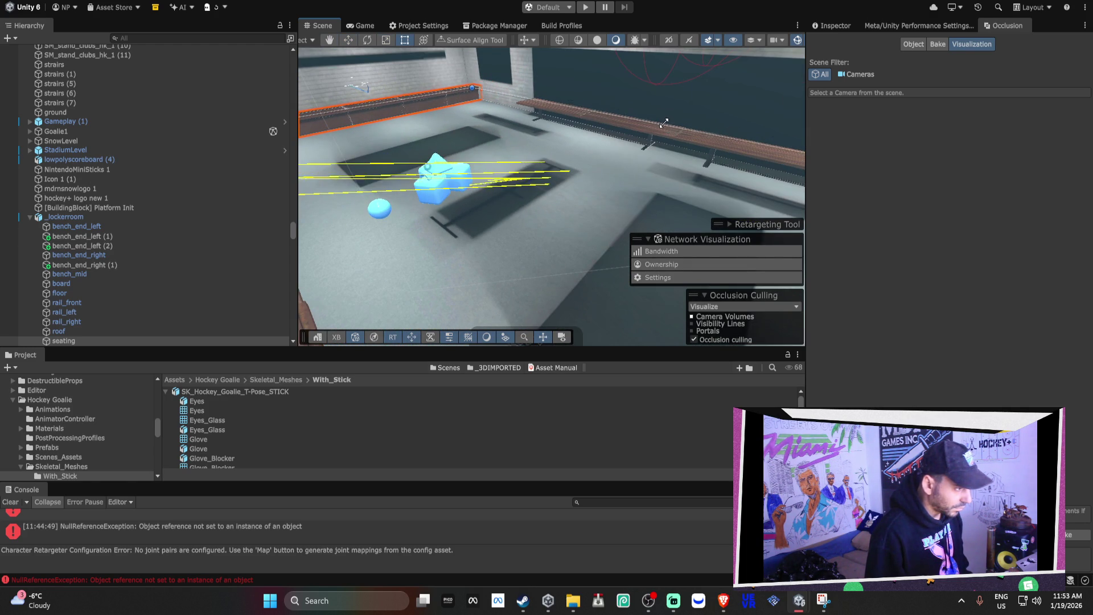
{"action": "left_click_drag", "start_coordinate": [667, 127], "coordinate": [528, 144]}
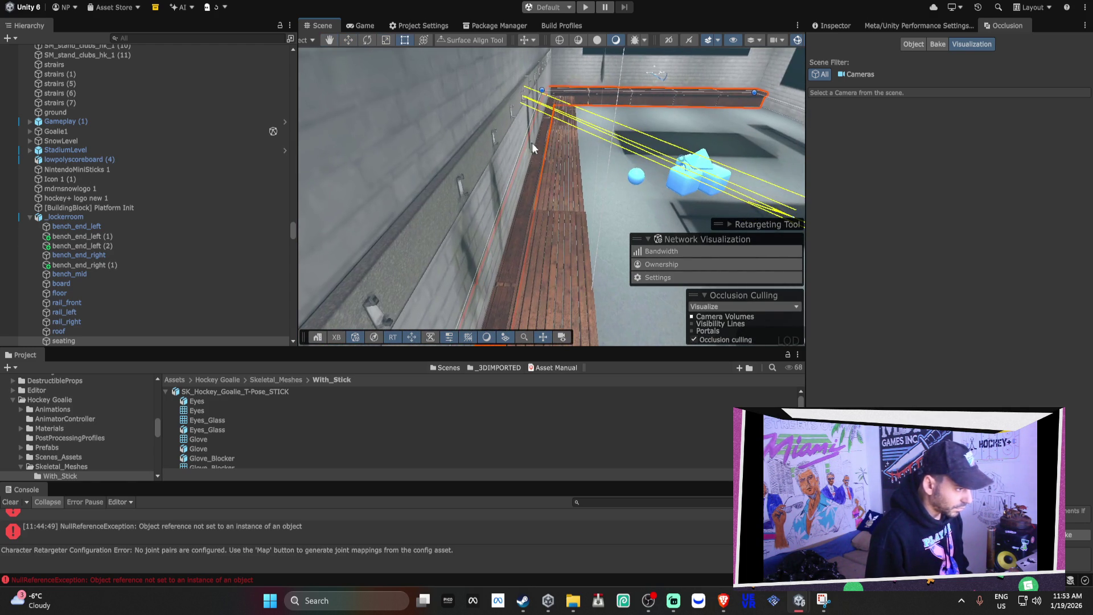
{"action": "mouse_move", "coordinate": [515, 180]}
{"action": "left_mouse_down"}
{"action": "mouse_move", "coordinate": [497, 214]}
{"action": "mouse_move", "coordinate": [505, 245]}
{"action": "mouse_move", "coordinate": [500, 234]}
{"action": "mouse_move", "coordinate": [516, 238]}
{"action": "mouse_move", "coordinate": [410, 246]}
{"action": "mouse_move", "coordinate": [576, 217]}
{"action": "mouse_move", "coordinate": [595, 190]}
{"action": "mouse_move", "coordinate": [590, 157]}
{"action": "left_mouse_up"}
{"action": "left_click", "coordinate": [596, 190]}
{"action": "left_click", "coordinate": [586, 152]}
{"action": "key", "text": "w"}
{"action": "mouse_move", "coordinate": [618, 120]}
{"action": "left_mouse_down"}
{"action": "mouse_move", "coordinate": [440, 189]}
{"action": "mouse_move", "coordinate": [489, 162]}
{"action": "mouse_move", "coordinate": [566, 165]}
{"action": "left_mouse_up"}
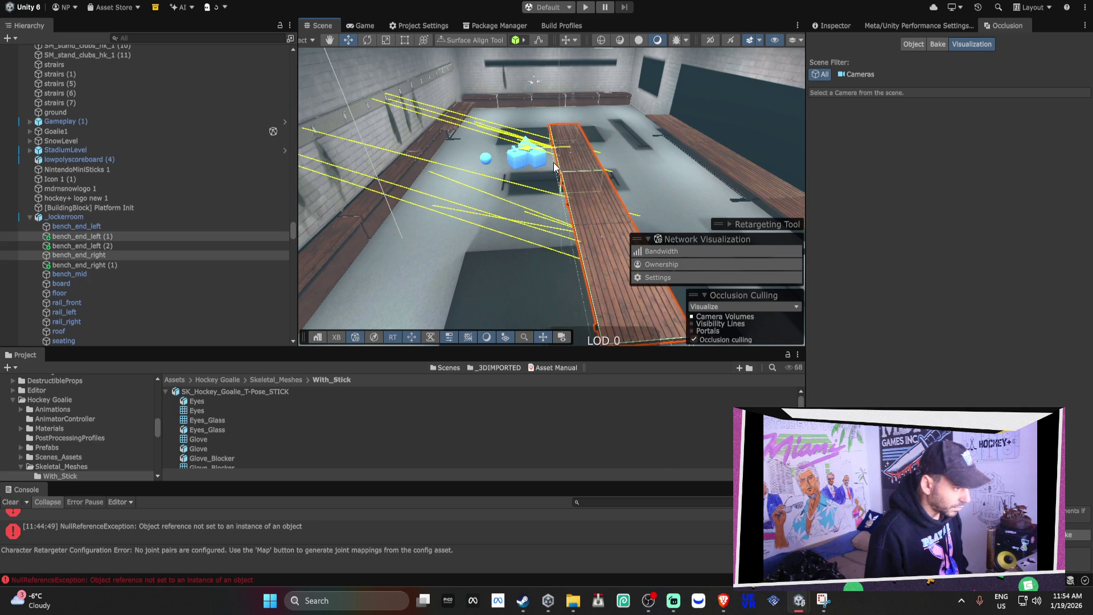
{"action": "scroll", "coordinate": [550, 165], "scroll_direction": "up", "scroll_amount": 5}
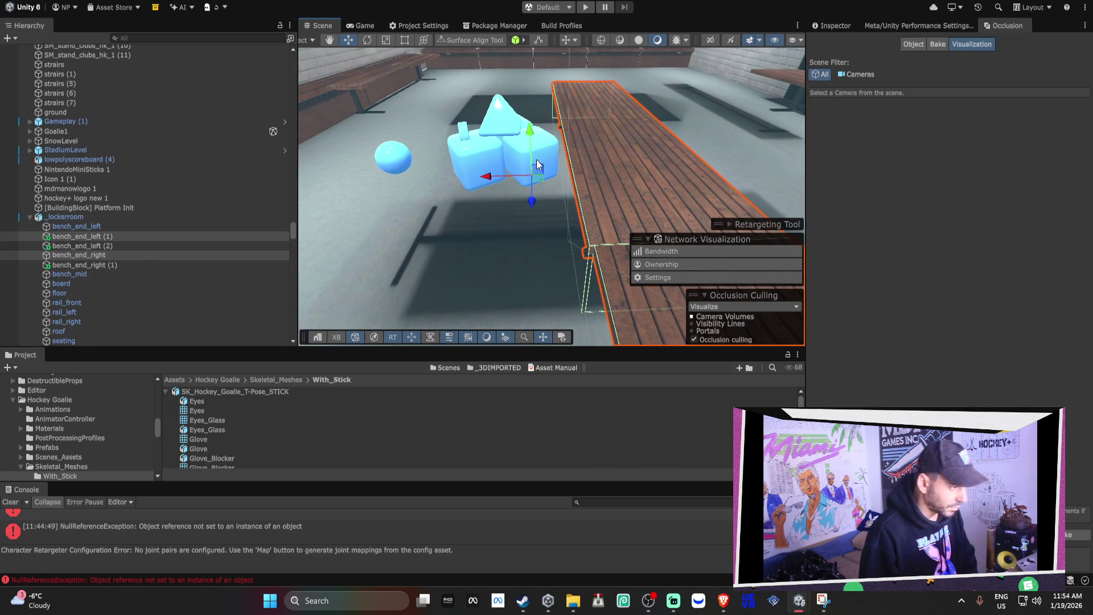
{"action": "left_click", "coordinate": [538, 166]}
{"action": "key", "text": "f"}
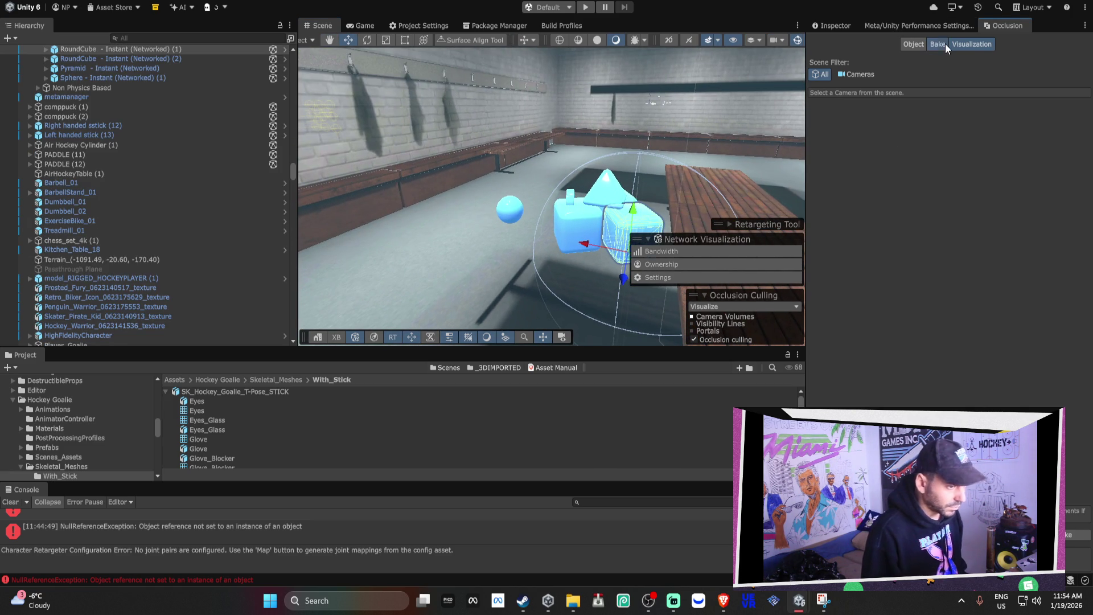
Show Occlusion Bake settings (Smallest Occluder 3, Smallest Hole 0.15, Backface Threshold 5) and frame a bench.
{"action": "left_click", "coordinate": [938, 44]}
{"action": "left_click", "coordinate": [734, 182]}
{"action": "key", "text": "f"}
{"action": "left_click", "coordinate": [629, 161]}
{"action": "mouse_move", "coordinate": [629, 161]}
{"action": "left_mouse_down"}
{"action": "mouse_move", "coordinate": [649, 137]}
{"action": "mouse_move", "coordinate": [699, 188]}
{"action": "left_mouse_up"}
{"action": "left_click", "coordinate": [698, 182]}
{"action": "key", "text": "f"}
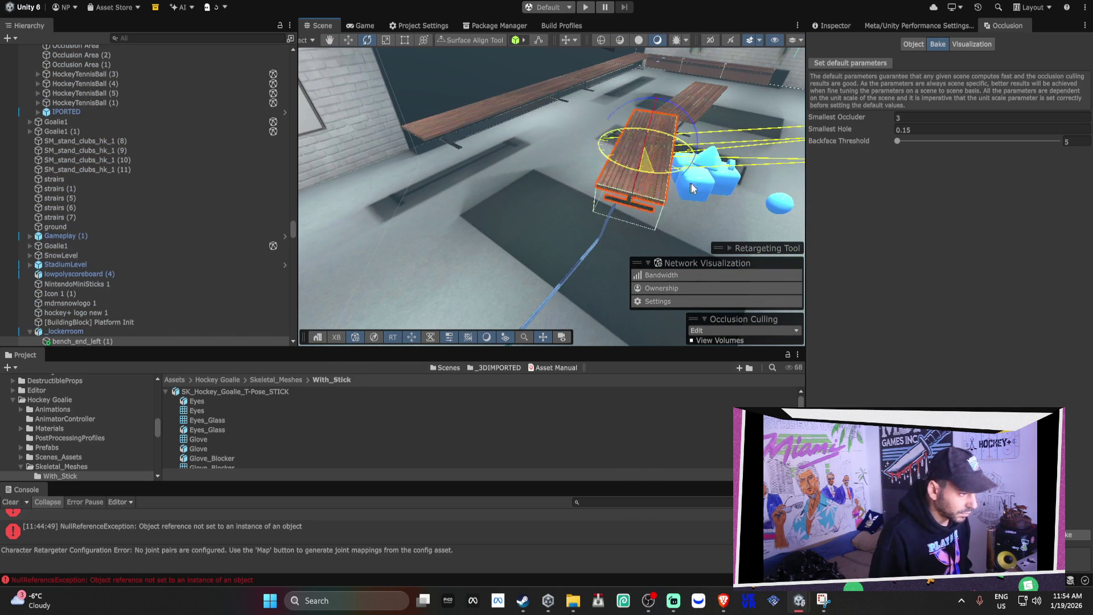
Switch to the Move tool and frame the front locker-room bench from above.
{"action": "key", "text": "w"}
{"action": "mouse_move", "coordinate": [646, 152]}
{"action": "left_mouse_down"}
{"action": "mouse_move", "coordinate": [566, 182]}
{"action": "mouse_move", "coordinate": [565, 302]}
{"action": "mouse_move", "coordinate": [698, 264]}
{"action": "mouse_move", "coordinate": [780, 268]}
{"action": "mouse_move", "coordinate": [513, 251]}
{"action": "mouse_move", "coordinate": [623, 249]}
{"action": "mouse_move", "coordinate": [539, 315]}
{"action": "mouse_move", "coordinate": [508, 221]}
{"action": "mouse_move", "coordinate": [622, 206]}
{"action": "left_mouse_up"}
{"action": "left_click", "coordinate": [486, 245]}
{"action": "scroll", "coordinate": [623, 205], "scroll_direction": "up", "scroll_amount": 5}
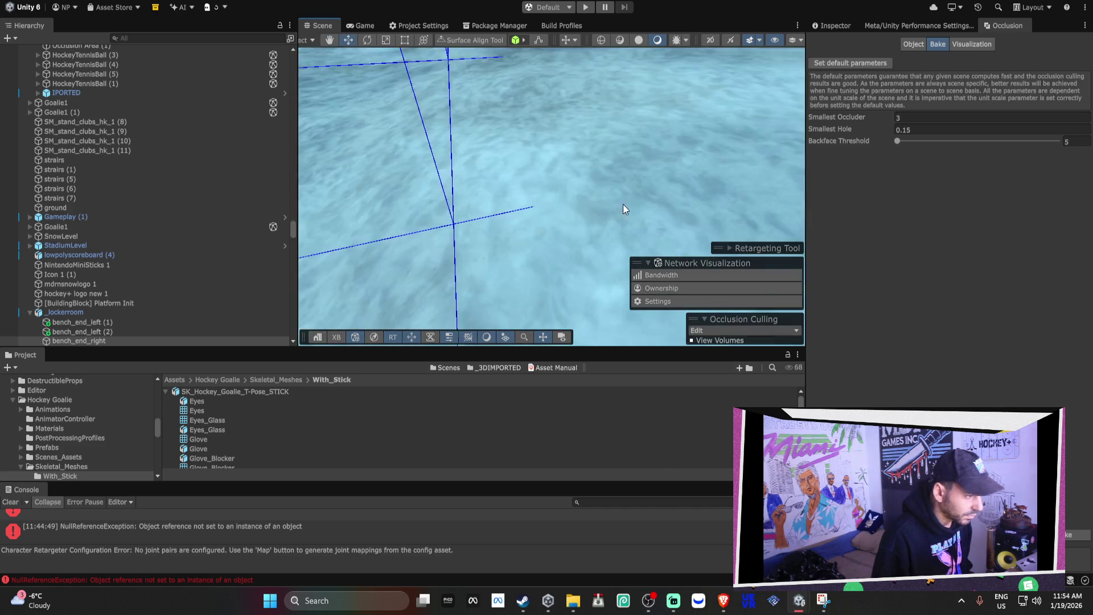
{"action": "key", "text": "f"}
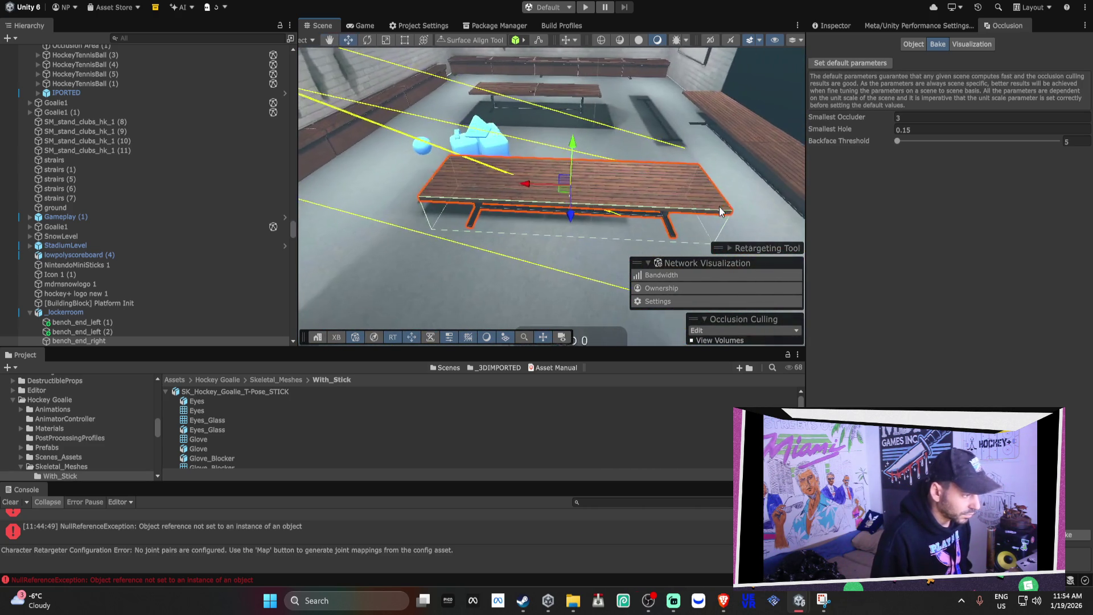
Inspect the back bench, the blue object beside it and the bench under the sticks.
{"action": "left_click", "coordinate": [701, 195]}
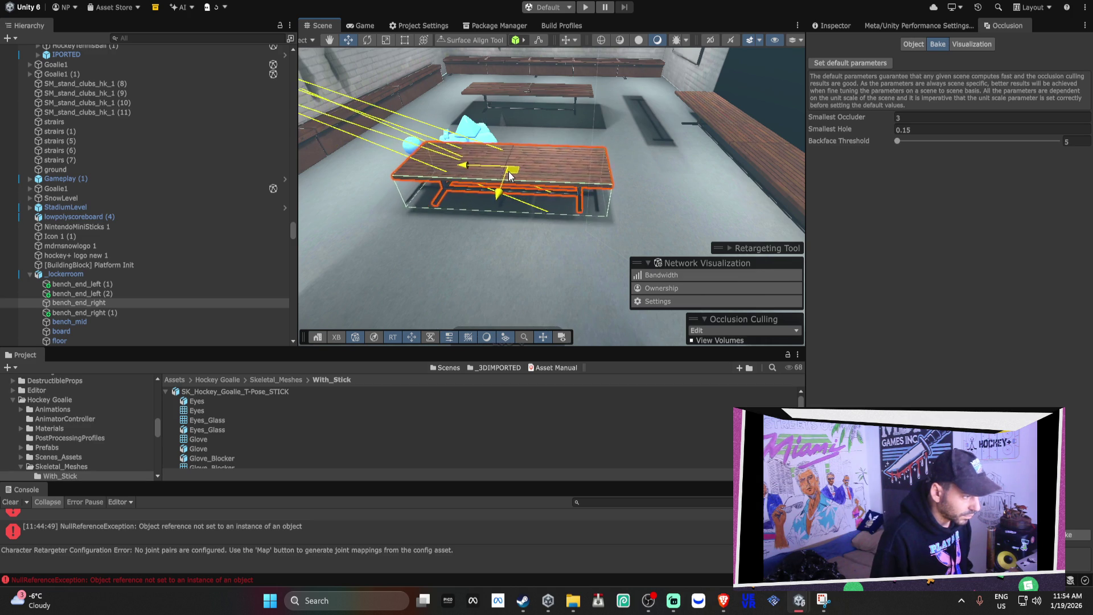
{"action": "left_click_drag", "start_coordinate": [507, 176], "coordinate": [616, 177]}
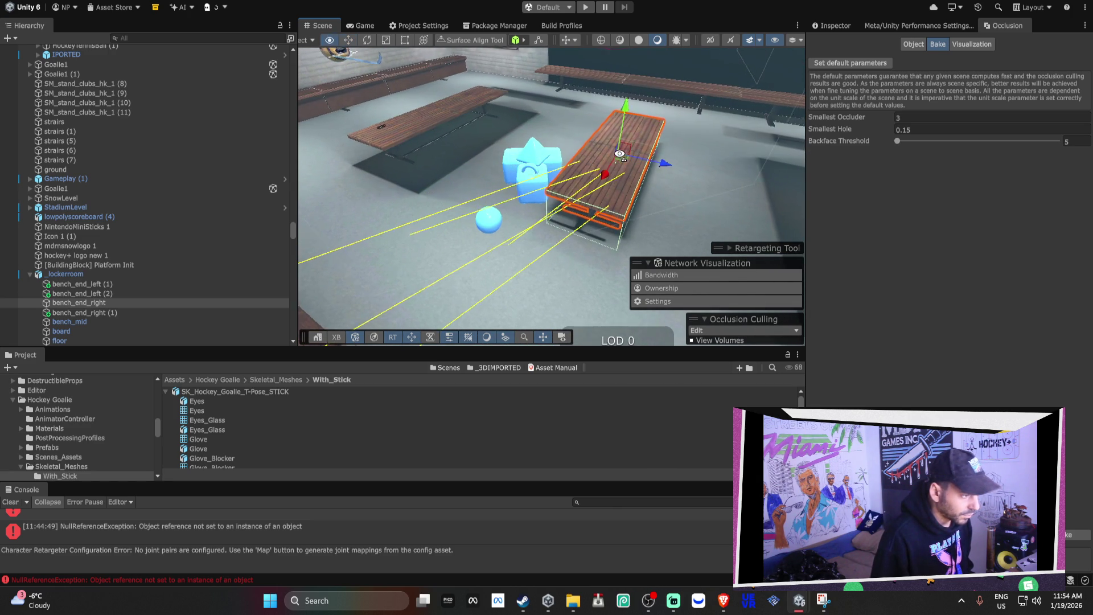
{"action": "scroll", "coordinate": [621, 158], "scroll_direction": "up", "scroll_amount": 5}
{"action": "left_click", "coordinate": [566, 208]}
{"action": "mouse_move", "coordinate": [566, 207]}
{"action": "left_mouse_down"}
{"action": "mouse_move", "coordinate": [626, 196]}
{"action": "mouse_move", "coordinate": [593, 178]}
{"action": "mouse_move", "coordinate": [590, 190]}
{"action": "mouse_move", "coordinate": [535, 181]}
{"action": "mouse_move", "coordinate": [520, 166]}
{"action": "mouse_move", "coordinate": [588, 169]}
{"action": "mouse_move", "coordinate": [637, 229]}
{"action": "left_mouse_up"}
{"action": "left_click", "coordinate": [520, 166]}
{"action": "left_click", "coordinate": [520, 171]}
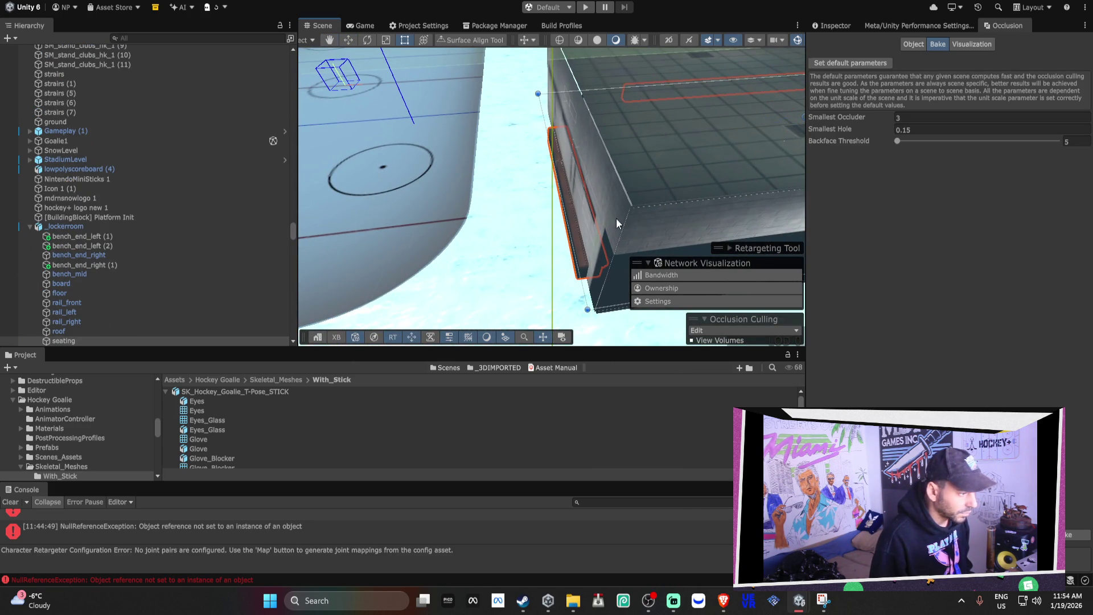
Delete bench_mid, then look over the long seating bench and the wall logo.
{"action": "mouse_move", "coordinate": [572, 217]}
{"action": "left_mouse_down"}
{"action": "mouse_move", "coordinate": [604, 161]}
{"action": "mouse_move", "coordinate": [831, 127]}
{"action": "mouse_move", "coordinate": [813, 181]}
{"action": "mouse_move", "coordinate": [684, 216]}
{"action": "mouse_move", "coordinate": [557, 232]}
{"action": "mouse_move", "coordinate": [540, 250]}
{"action": "left_mouse_up"}
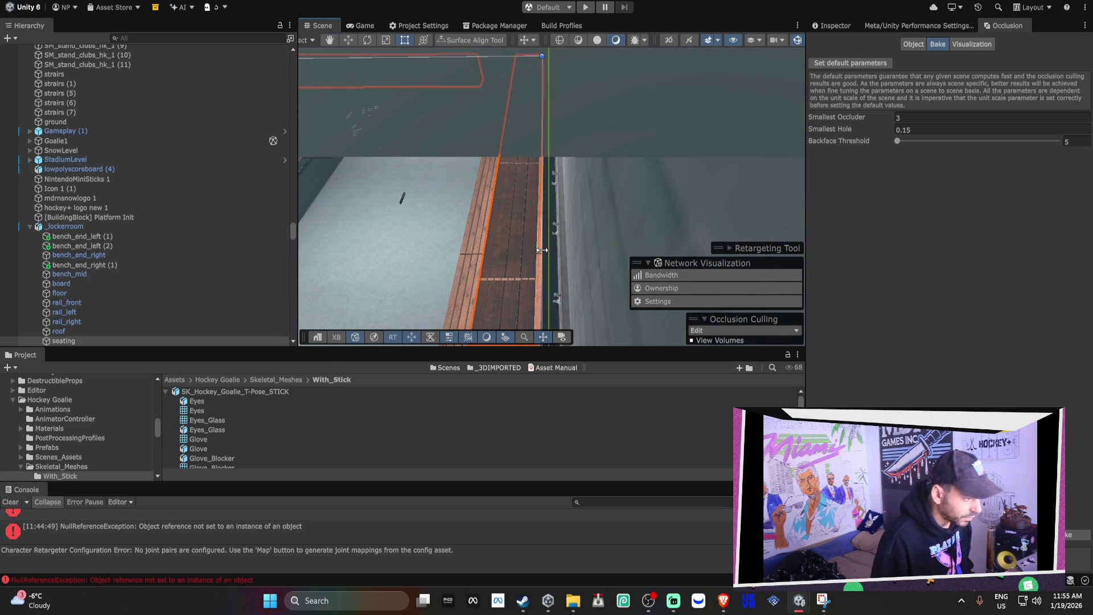
{"action": "left_click", "coordinate": [484, 234]}
{"action": "key", "text": "Delete"}
{"action": "mouse_move", "coordinate": [491, 216]}
{"action": "left_mouse_down"}
{"action": "mouse_move", "coordinate": [464, 178]}
{"action": "mouse_move", "coordinate": [600, 142]}
{"action": "mouse_move", "coordinate": [332, 139]}
{"action": "mouse_move", "coordinate": [425, 138]}
{"action": "mouse_move", "coordinate": [435, 98]}
{"action": "mouse_move", "coordinate": [421, 105]}
{"action": "mouse_move", "coordinate": [556, 127]}
{"action": "mouse_move", "coordinate": [562, 139]}
{"action": "mouse_move", "coordinate": [509, 147]}
{"action": "mouse_move", "coordinate": [466, 197]}
{"action": "mouse_move", "coordinate": [397, 213]}
{"action": "mouse_move", "coordinate": [378, 264]}
{"action": "mouse_move", "coordinate": [429, 230]}
{"action": "left_mouse_up"}
{"action": "left_click", "coordinate": [463, 200]}
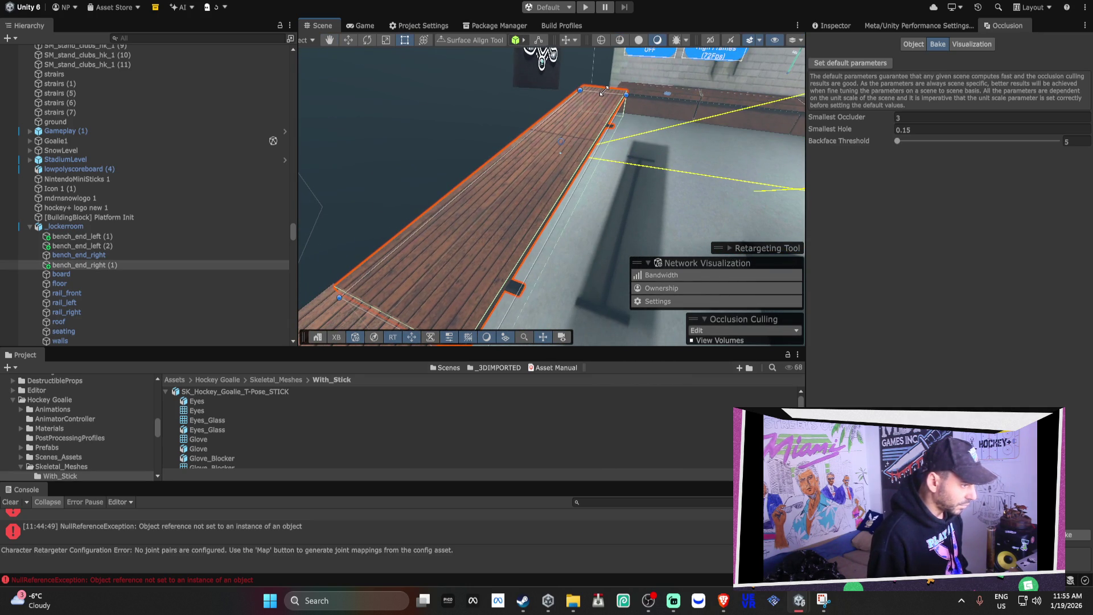
{"action": "mouse_move", "coordinate": [620, 99]}
{"action": "left_mouse_down"}
{"action": "mouse_move", "coordinate": [378, 124]}
{"action": "mouse_move", "coordinate": [633, 165]}
{"action": "left_mouse_up"}
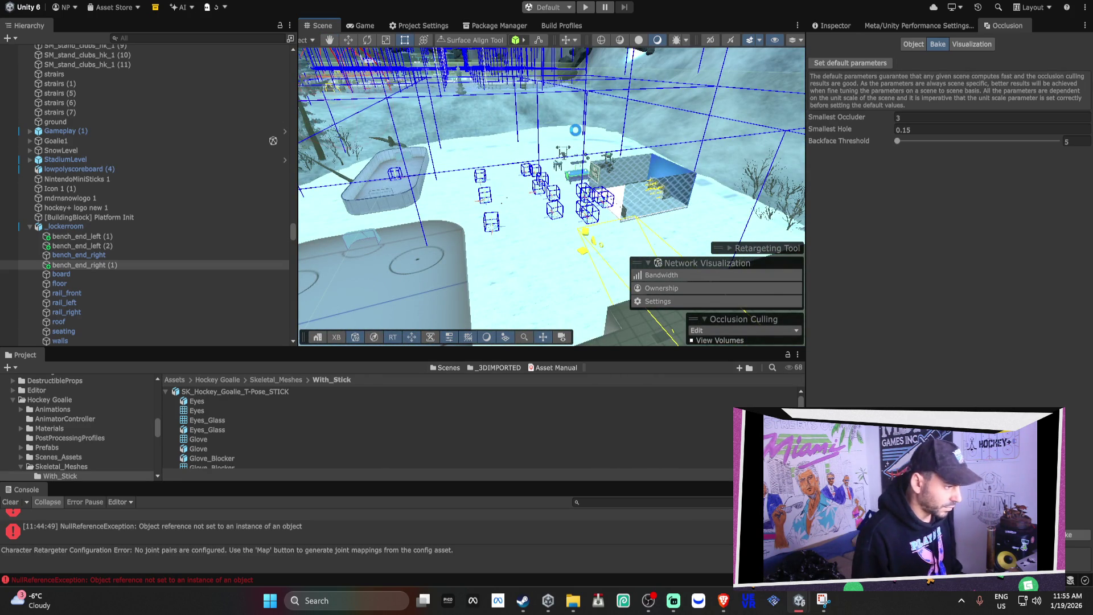
Duplicate an occlusion area into Occlusion Area (4) and stretch it down to the rink edge.
{"action": "mouse_move", "coordinate": [532, 136]}
{"action": "left_mouse_down"}
{"action": "mouse_move", "coordinate": [481, 195]}
{"action": "mouse_move", "coordinate": [541, 171]}
{"action": "mouse_move", "coordinate": [581, 129]}
{"action": "mouse_move", "coordinate": [511, 56]}
{"action": "mouse_move", "coordinate": [548, 166]}
{"action": "mouse_move", "coordinate": [586, 163]}
{"action": "mouse_move", "coordinate": [542, 147]}
{"action": "left_mouse_up"}
{"action": "left_click", "coordinate": [586, 163]}
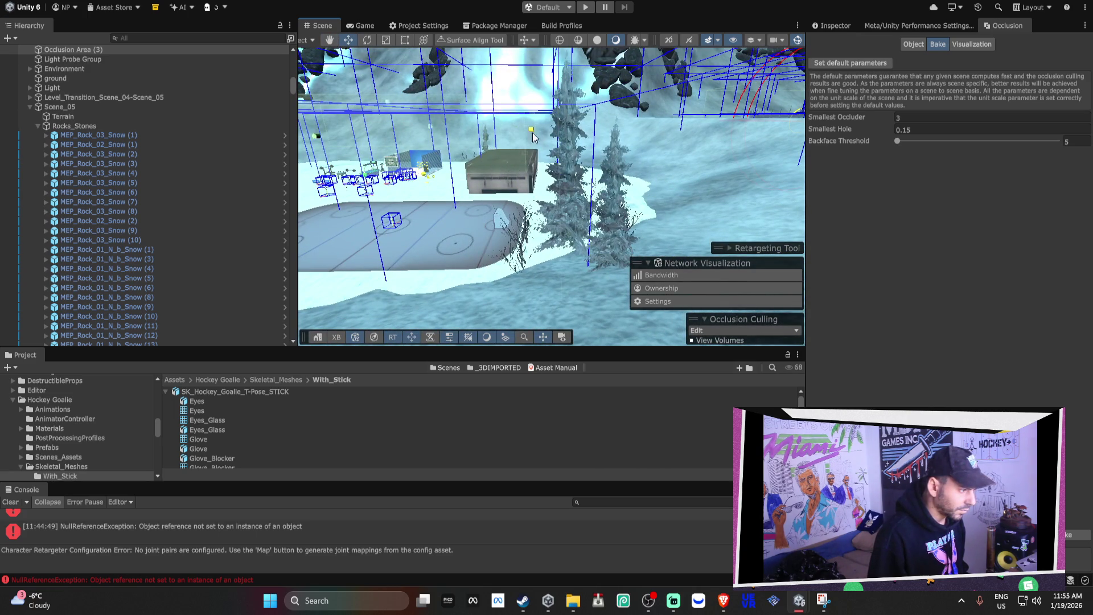
{"action": "left_click_drag", "start_coordinate": [408, 161], "coordinate": [384, 170]}
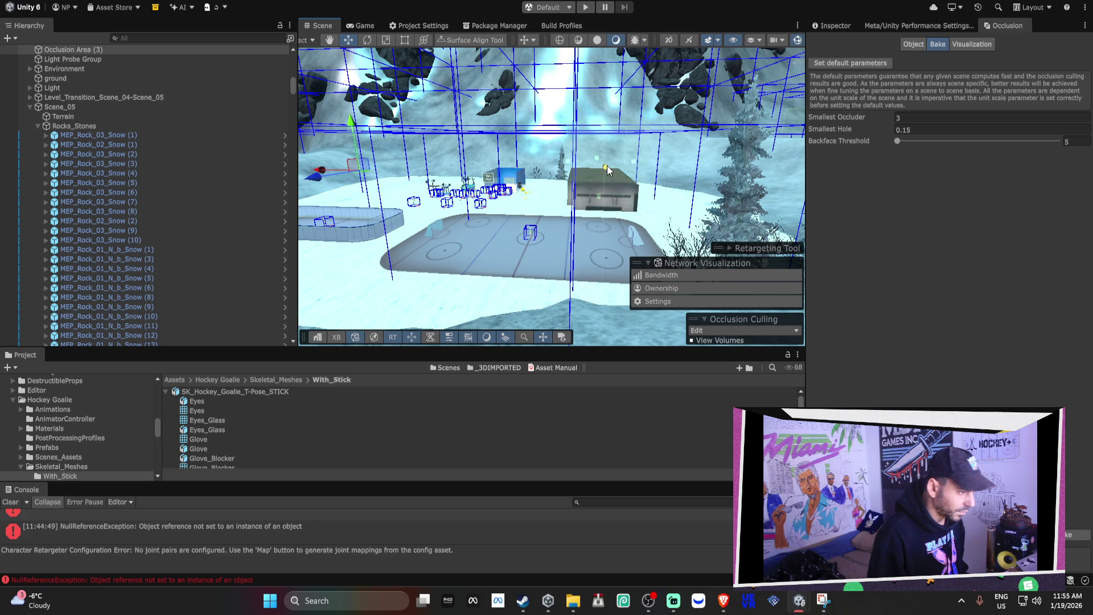
{"action": "key", "text": "ctrl+d"}
{"action": "left_click_drag", "start_coordinate": [608, 172], "coordinate": [582, 198]}
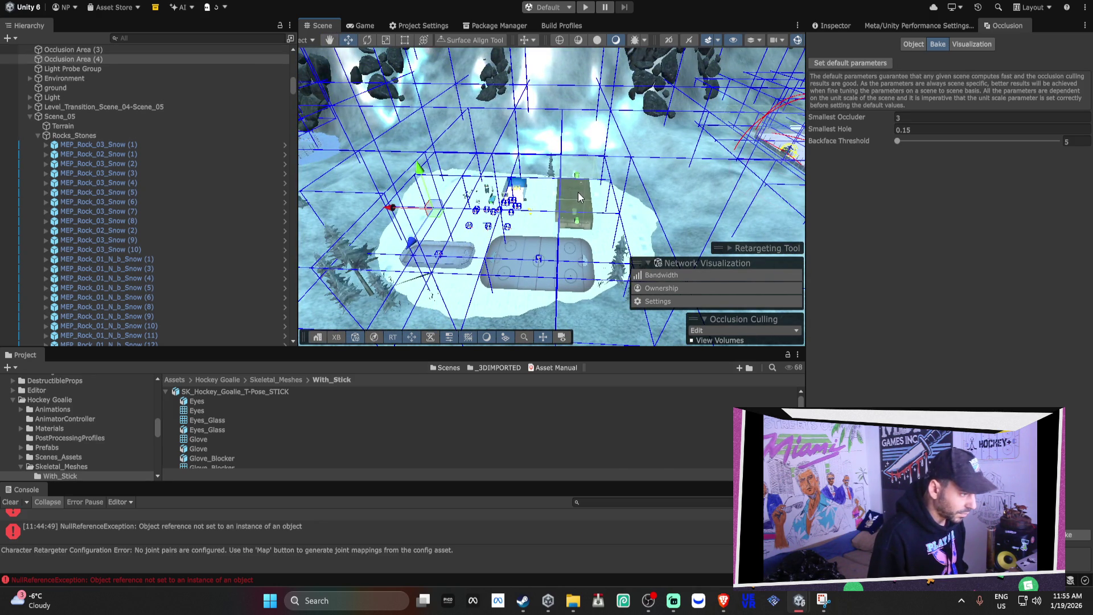
{"action": "left_click_drag", "start_coordinate": [577, 221], "coordinate": [585, 292]}
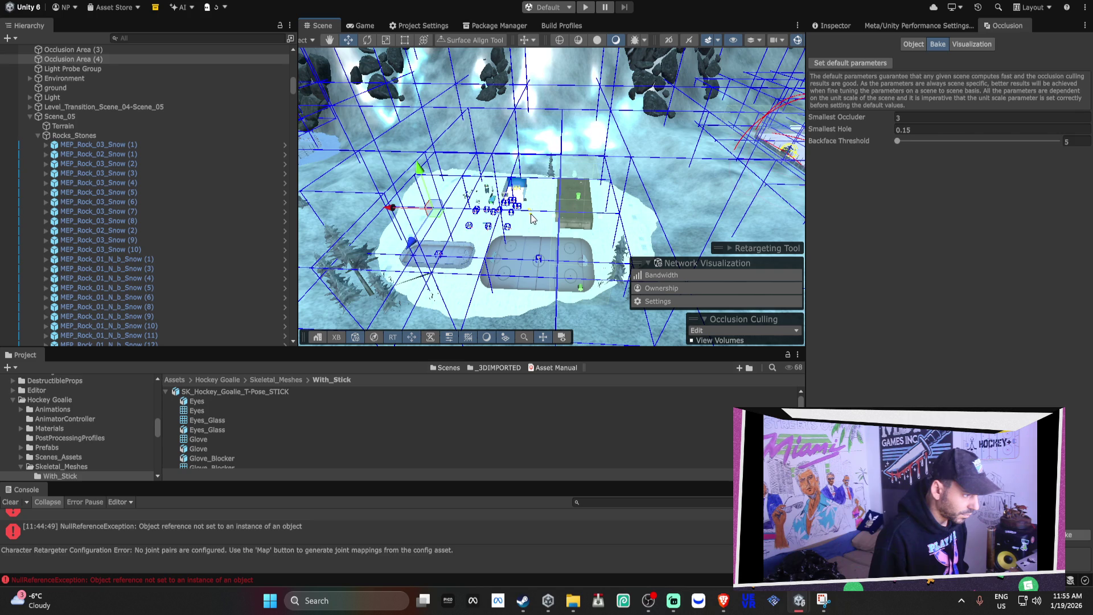
Duplicate the occlusion area again to create Occlusion Area (5), then survey the rink.
{"action": "key", "text": "w"}
{"action": "mouse_move", "coordinate": [589, 206]}
{"action": "left_mouse_down"}
{"action": "mouse_move", "coordinate": [727, 169]}
{"action": "mouse_move", "coordinate": [518, 144]}
{"action": "mouse_move", "coordinate": [723, 204]}
{"action": "mouse_move", "coordinate": [531, 136]}
{"action": "mouse_move", "coordinate": [649, 116]}
{"action": "mouse_move", "coordinate": [602, 128]}
{"action": "left_mouse_up"}
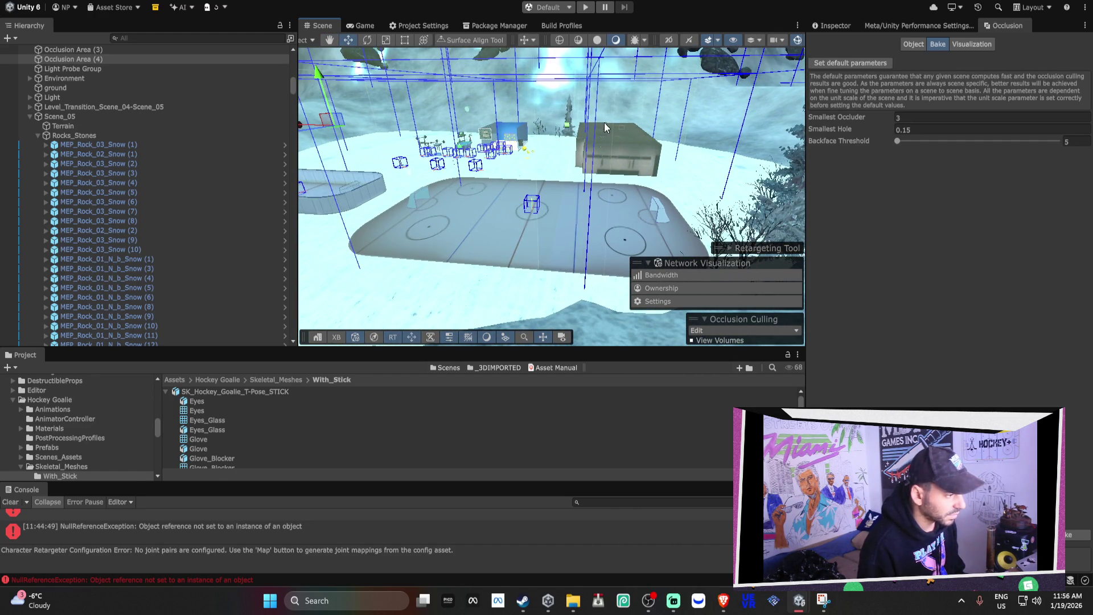
{"action": "scroll", "coordinate": [605, 128], "scroll_direction": "down", "scroll_amount": 10}
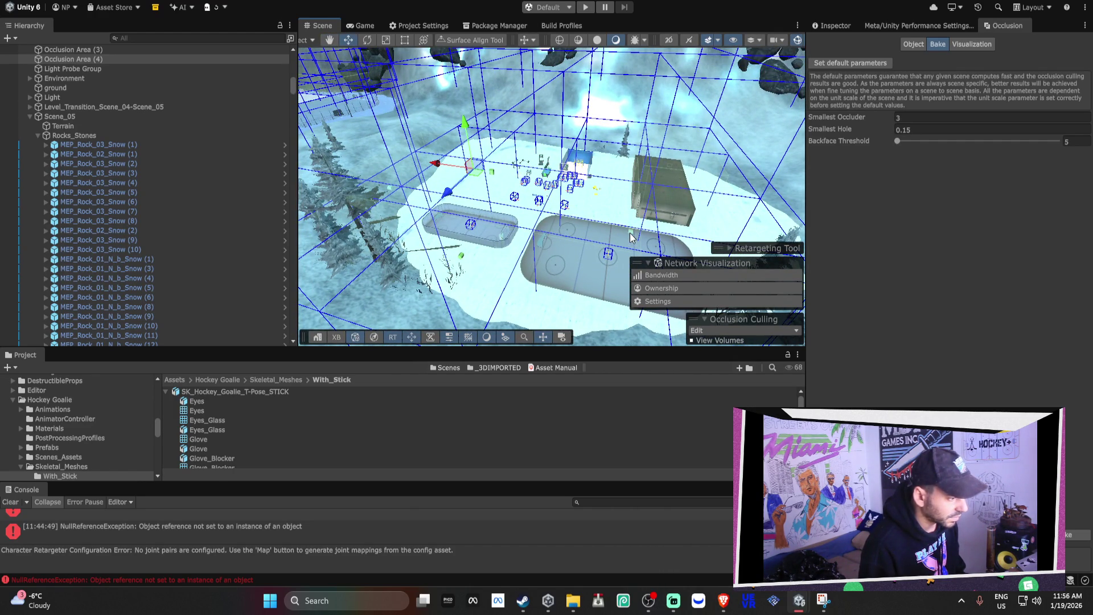
{"action": "key", "text": "ctrl+d"}
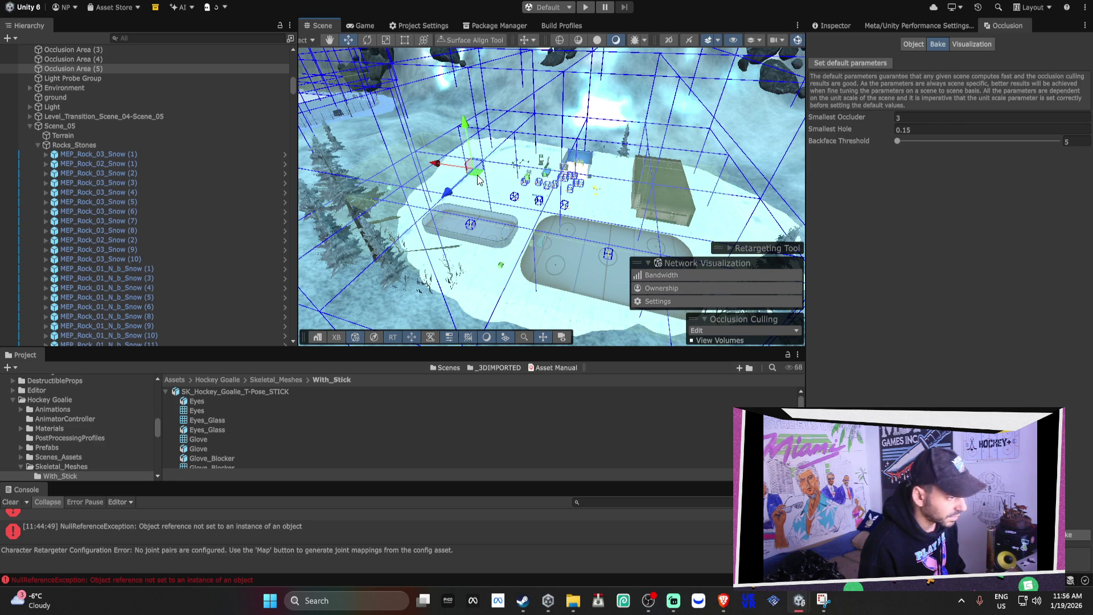
{"action": "mouse_move", "coordinate": [485, 136]}
{"action": "left_mouse_down"}
{"action": "mouse_move", "coordinate": [562, 85]}
{"action": "mouse_move", "coordinate": [517, 95]}
{"action": "mouse_move", "coordinate": [543, 122]}
{"action": "left_mouse_up"}
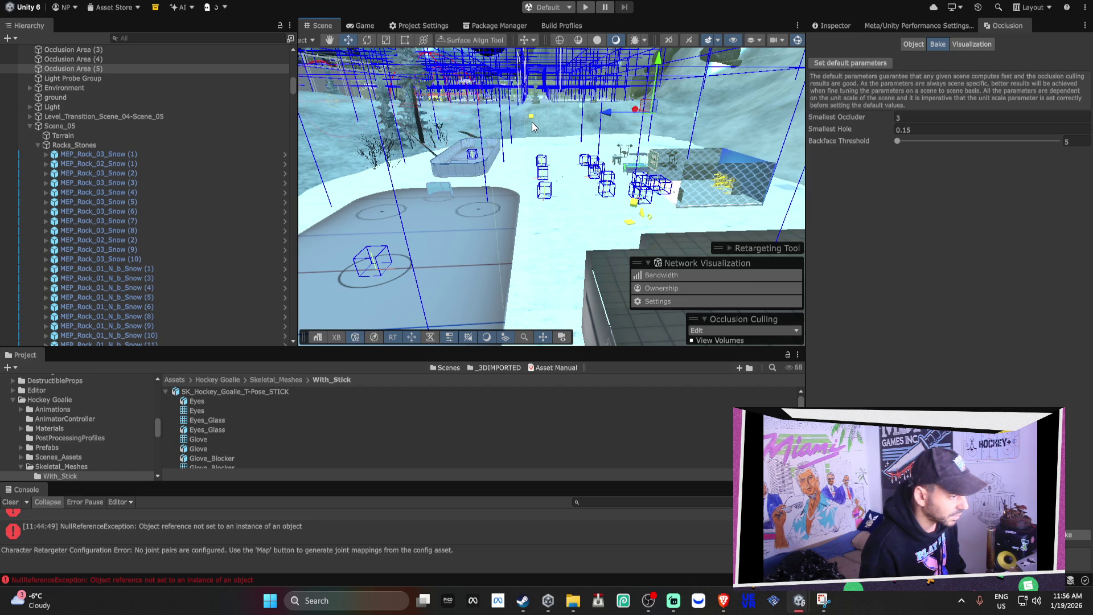
{"action": "mouse_move", "coordinate": [538, 127]}
{"action": "left_mouse_down"}
{"action": "mouse_move", "coordinate": [658, 122]}
{"action": "mouse_move", "coordinate": [602, 111]}
{"action": "mouse_move", "coordinate": [735, 143]}
{"action": "mouse_move", "coordinate": [830, 148]}
{"action": "mouse_move", "coordinate": [842, 161]}
{"action": "mouse_move", "coordinate": [845, 120]}
{"action": "left_mouse_up"}
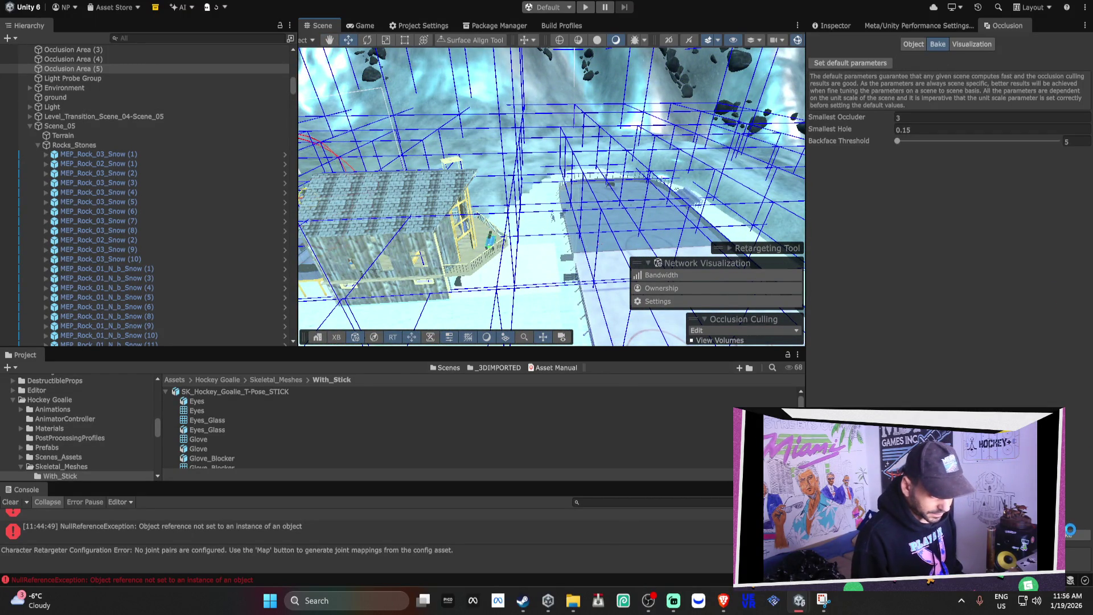
{"action": "mouse_move", "coordinate": [604, 182]}
{"action": "left_mouse_down"}
{"action": "mouse_move", "coordinate": [636, 173]}
{"action": "mouse_move", "coordinate": [580, 127]}
{"action": "mouse_move", "coordinate": [624, 192]}
{"action": "mouse_move", "coordinate": [599, 350]}
{"action": "mouse_move", "coordinate": [599, 476]}
{"action": "left_mouse_up"}
{"action": "mouse_move", "coordinate": [606, 296]}
{"action": "left_mouse_down"}
{"action": "mouse_move", "coordinate": [613, 245]}
{"action": "mouse_move", "coordinate": [669, 228]}
{"action": "left_mouse_up"}
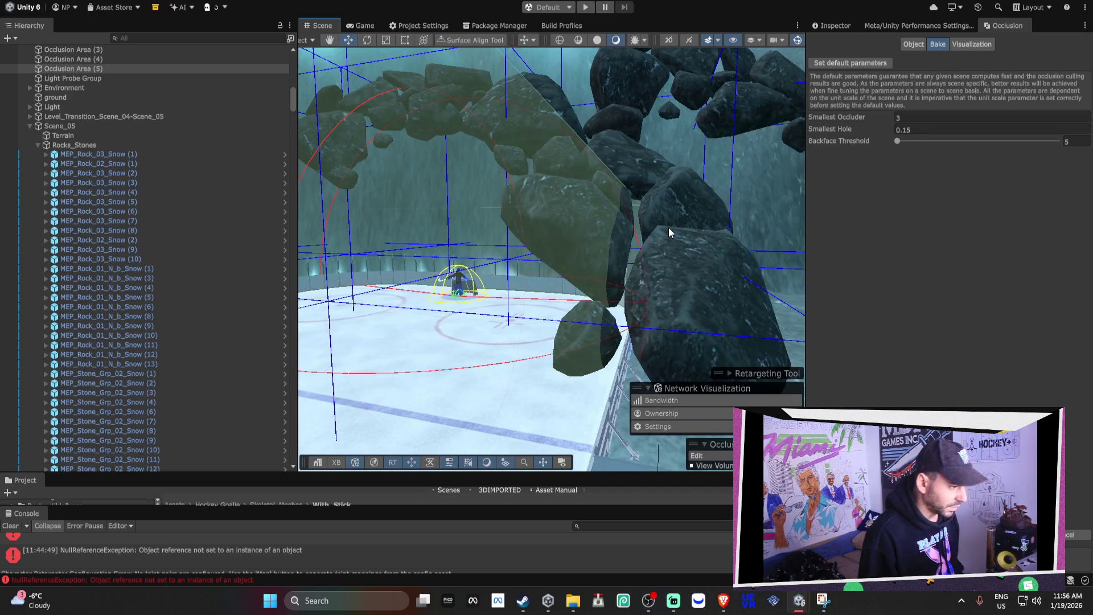
Delete the two snow-covered rock clusters floating above the rink.
{"action": "left_click", "coordinate": [669, 227]}
{"action": "key", "text": "Delete"}
{"action": "left_click", "coordinate": [436, 102]}
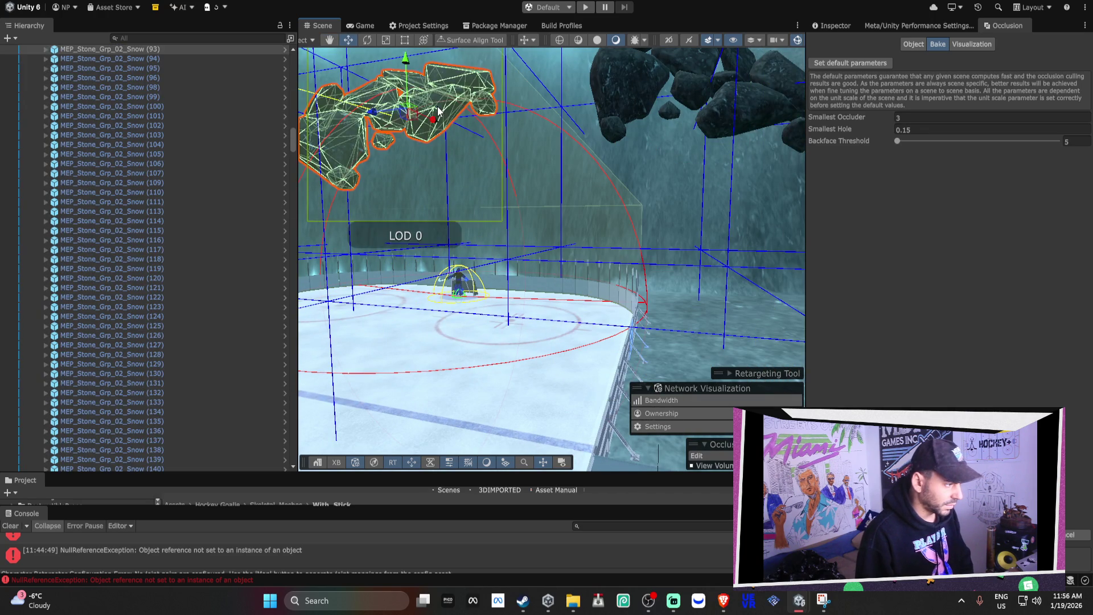
{"action": "key", "text": "Delete"}
{"action": "mouse_move", "coordinate": [646, 95]}
{"action": "left_mouse_down"}
{"action": "mouse_move", "coordinate": [581, 171]}
{"action": "mouse_move", "coordinate": [411, 144]}
{"action": "mouse_move", "coordinate": [639, 196]}
{"action": "mouse_move", "coordinate": [627, 187]}
{"action": "left_mouse_up"}
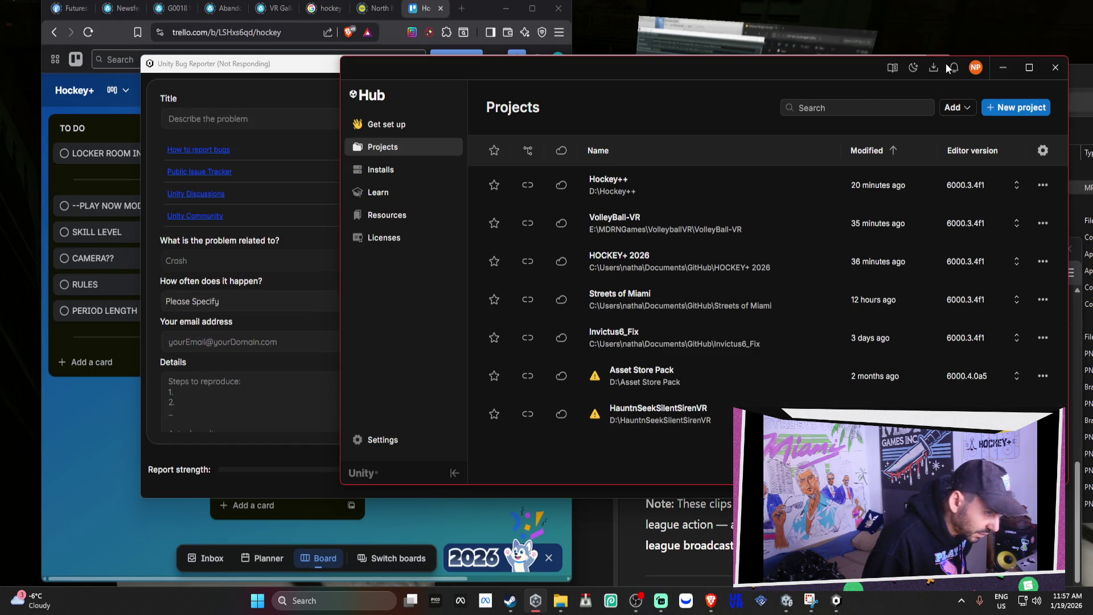
Launch the Hockey++ project from Unity Hub and try closing the Bug Reporter.
{"action": "left_click", "coordinate": [695, 185]}
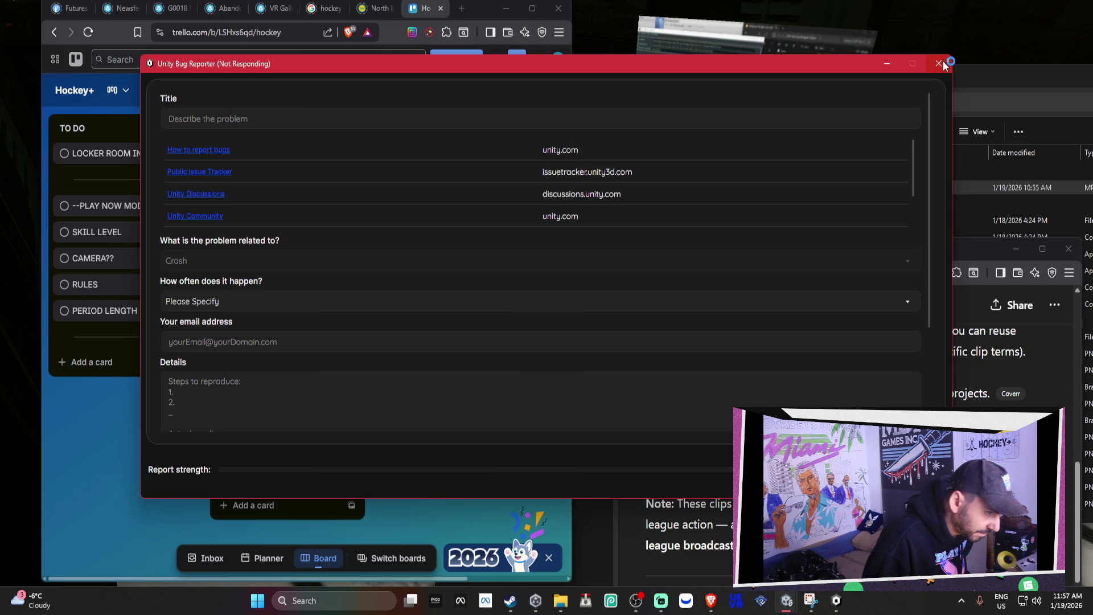
{"action": "left_click", "coordinate": [940, 64]}
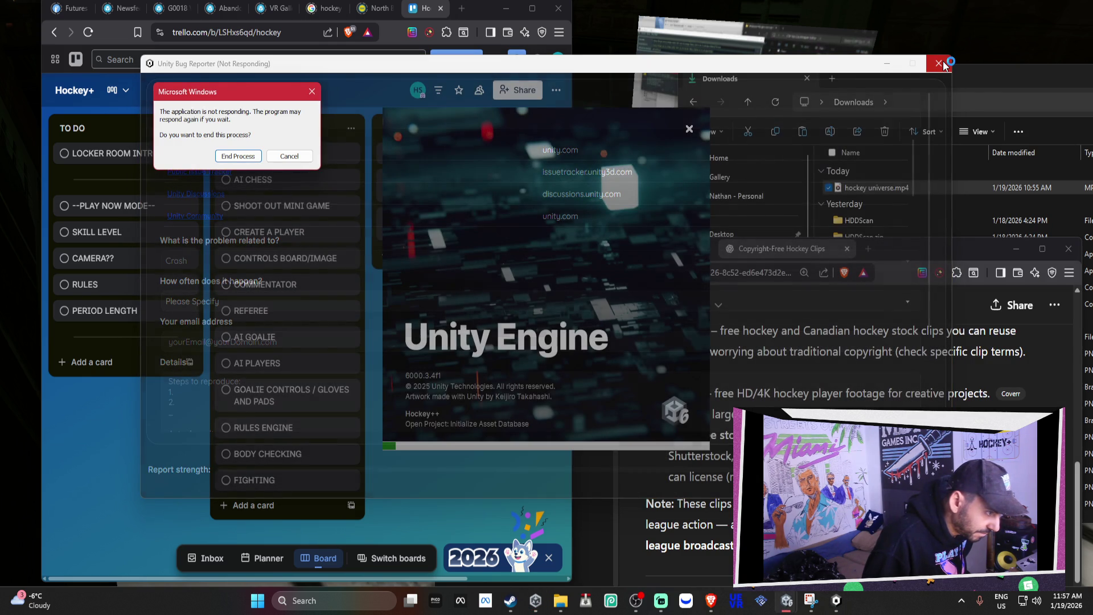
{"action": "double_click", "coordinate": [911, 79]}
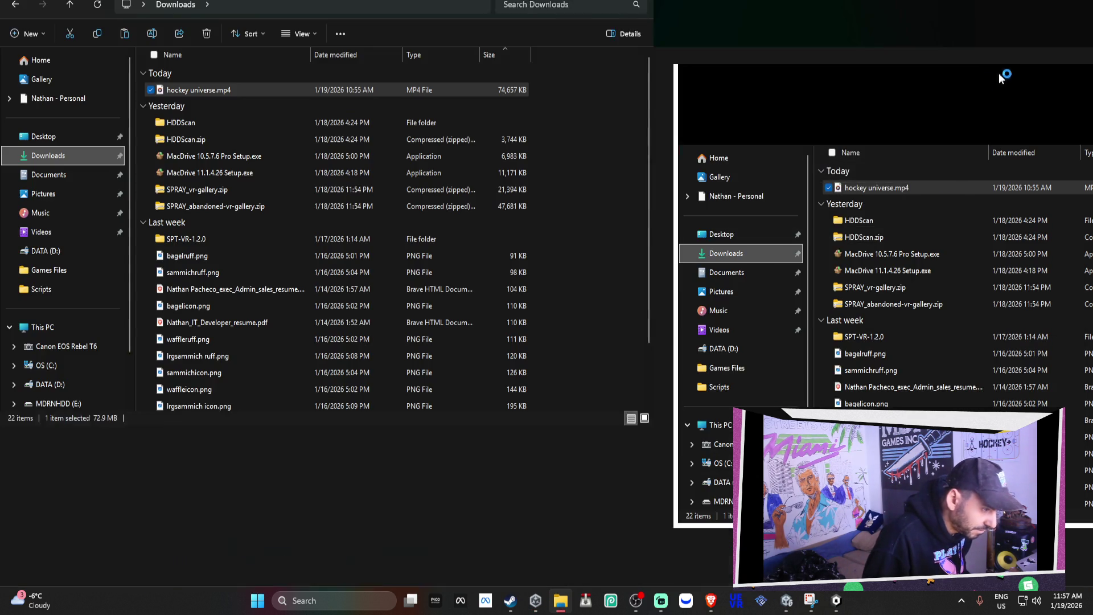
{"action": "left_click", "coordinate": [1036, 4]}
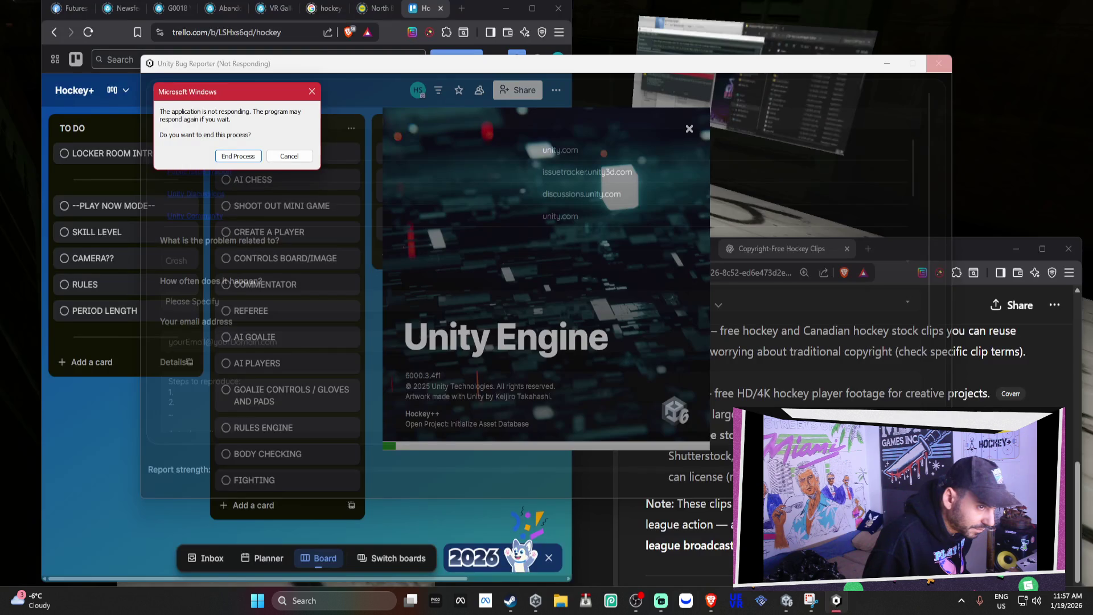
Force-close the not-responding Bug Reporter with End Process, keeping Trello in front.
{"action": "left_click", "coordinate": [482, 14]}
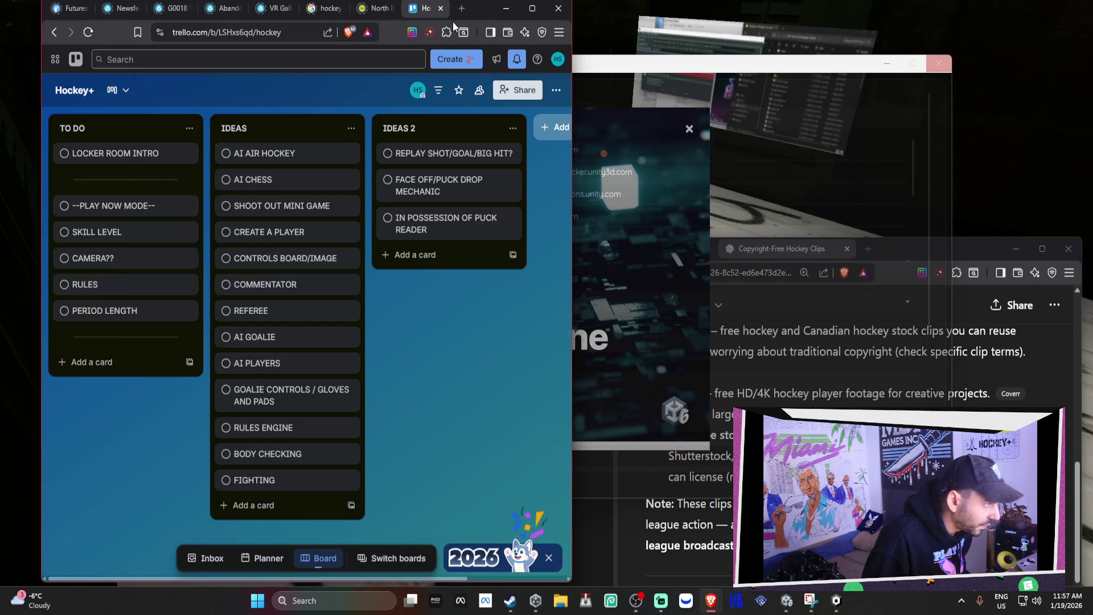
{"action": "left_click_drag", "start_coordinate": [682, 59], "coordinate": [551, 355]}
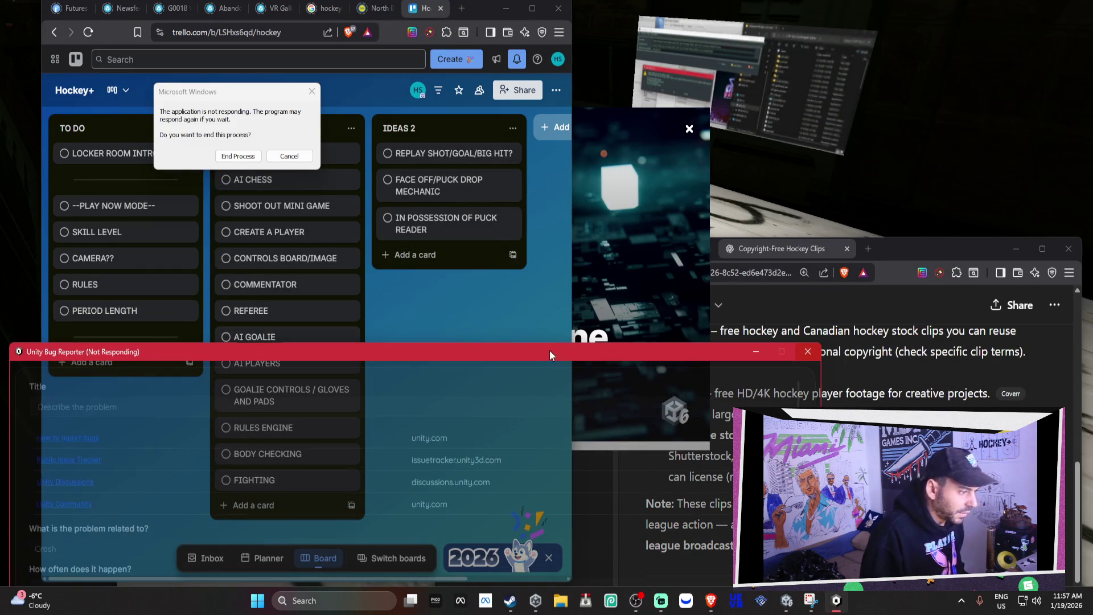
{"action": "left_click", "coordinate": [808, 352]}
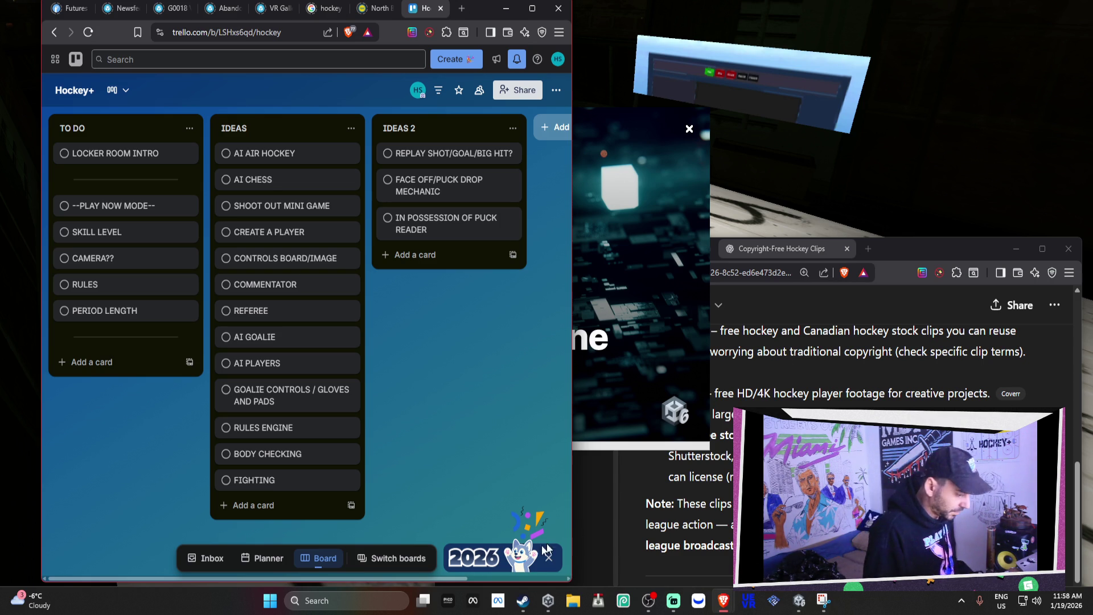
{"action": "left_click", "coordinate": [348, 601]}
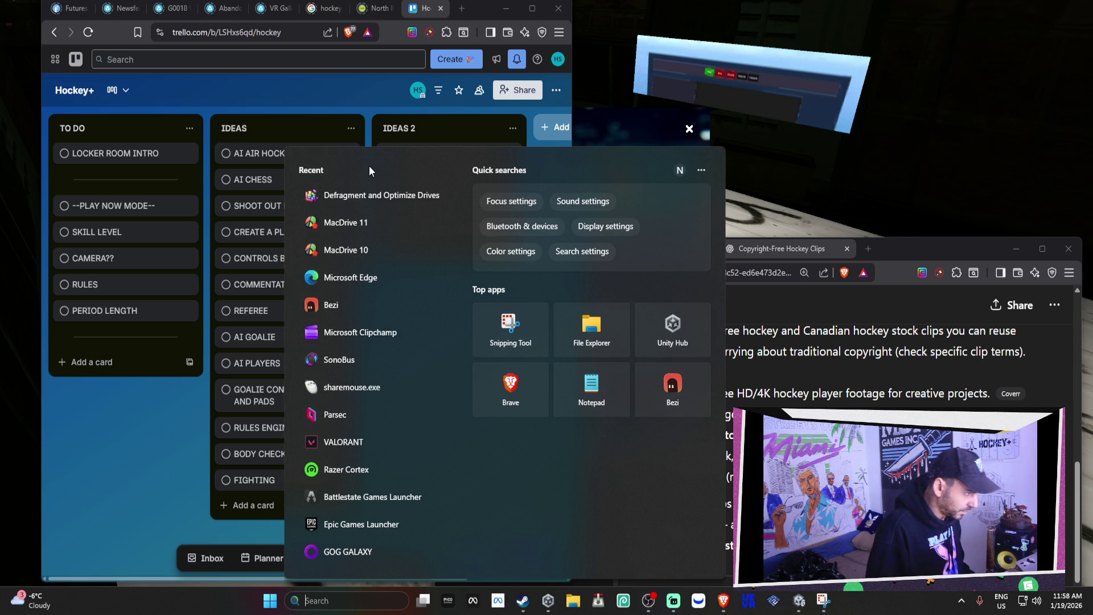
Dismiss the Windows search flyout to return to the open windows.
{"action": "left_click", "coordinate": [882, 317]}
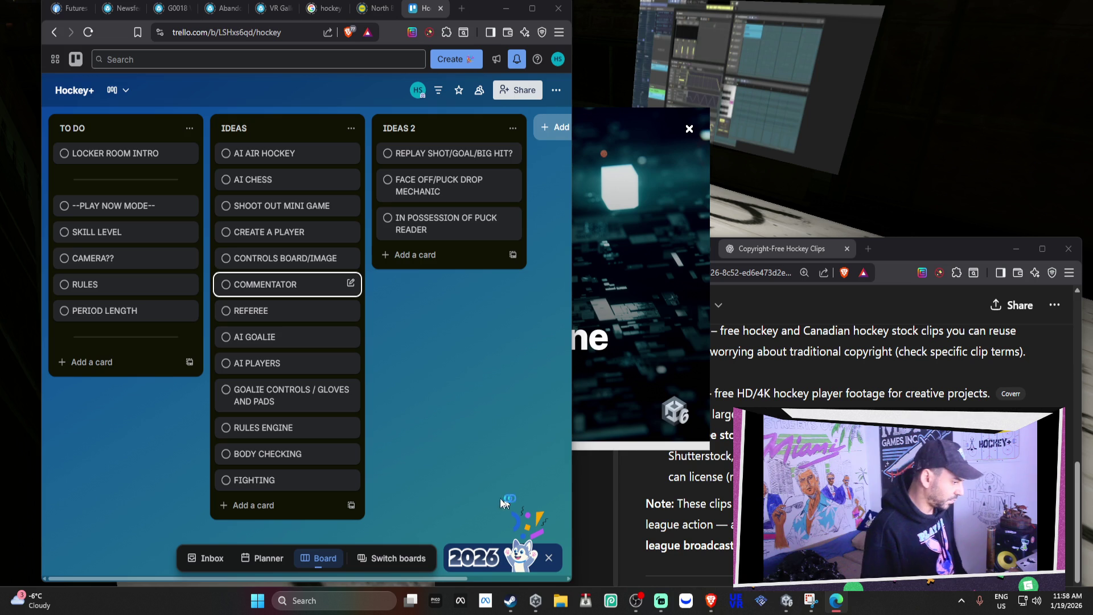
Move the Unity loading window aside and close the Havok Physics license notice.
{"action": "left_click", "coordinate": [658, 342]}
{"action": "left_click_drag", "start_coordinate": [648, 402], "coordinate": [821, 361]}
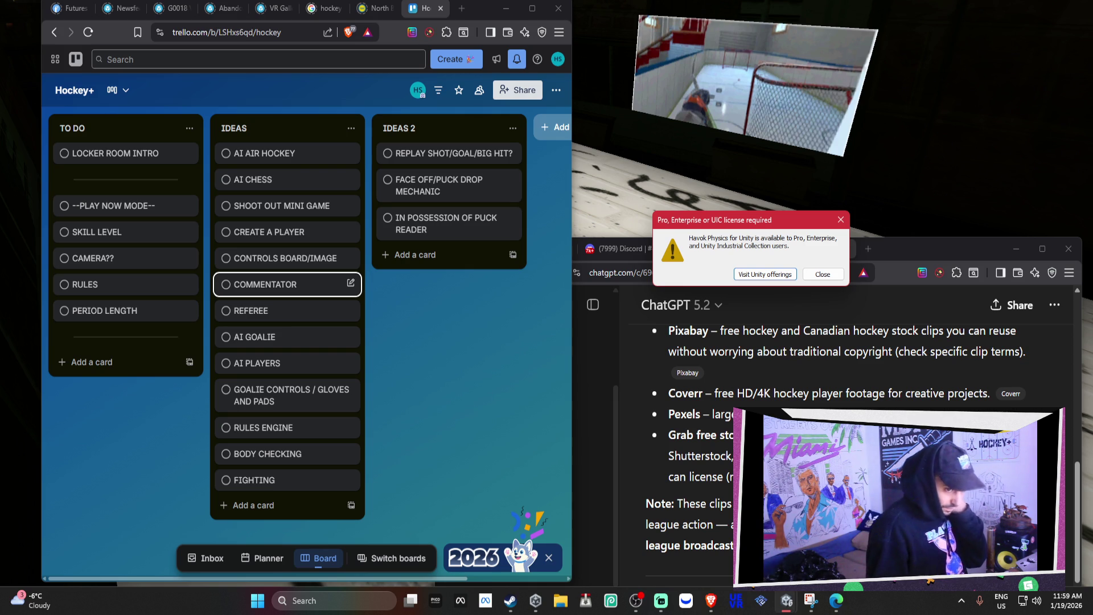
{"action": "left_click", "coordinate": [821, 274]}
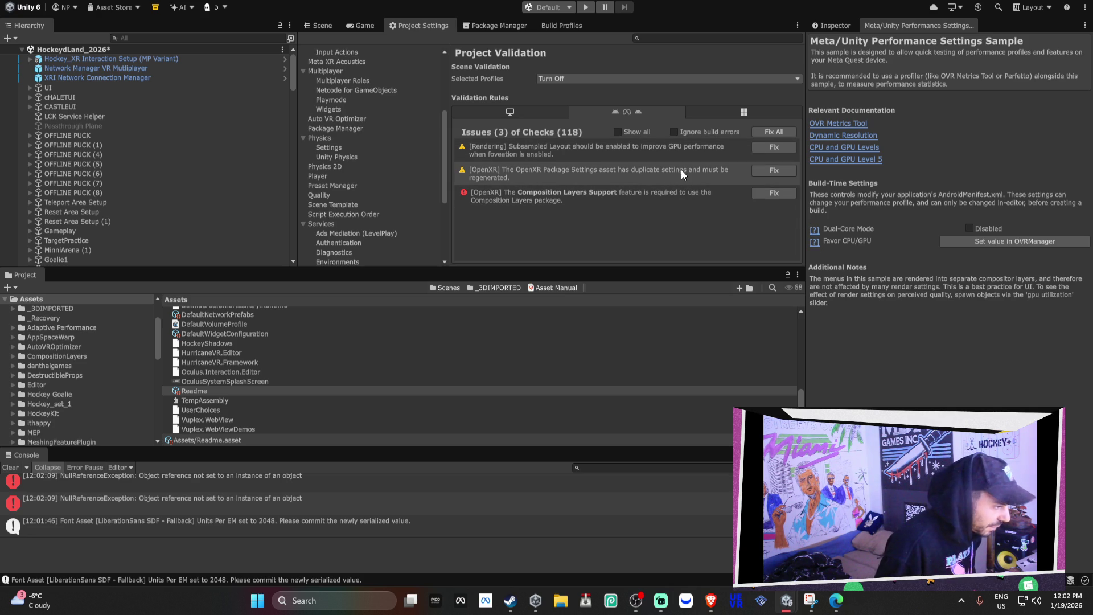
Fix the missing Composition Layers Support issue in Project Validation.
{"action": "left_click", "coordinate": [788, 196]}
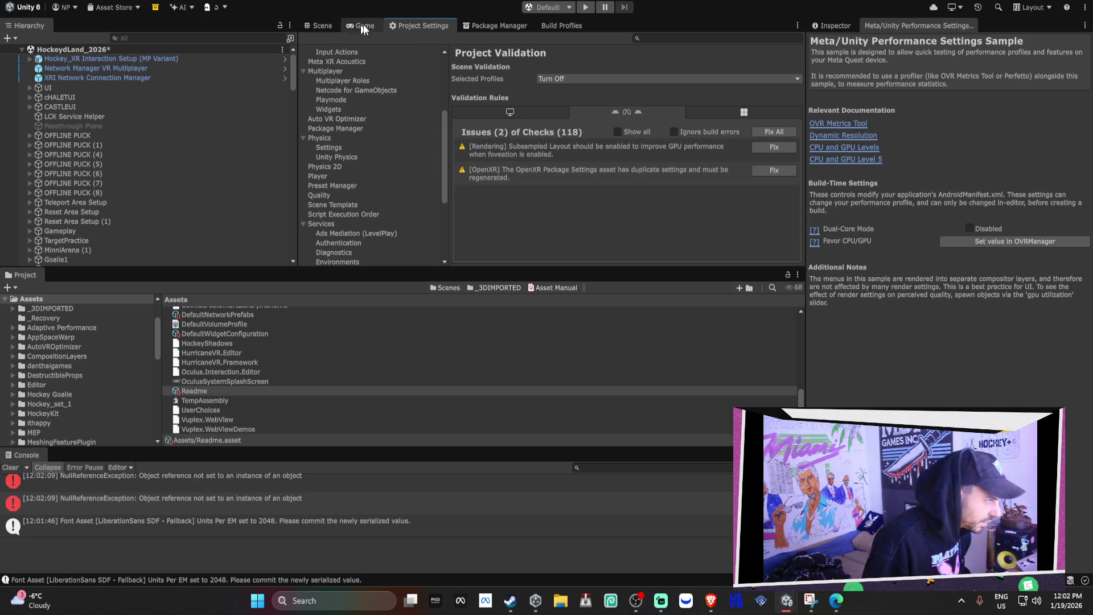
Open Player settings' Publishing Settings and enter the keystore password.
{"action": "left_click", "coordinate": [357, 186]}
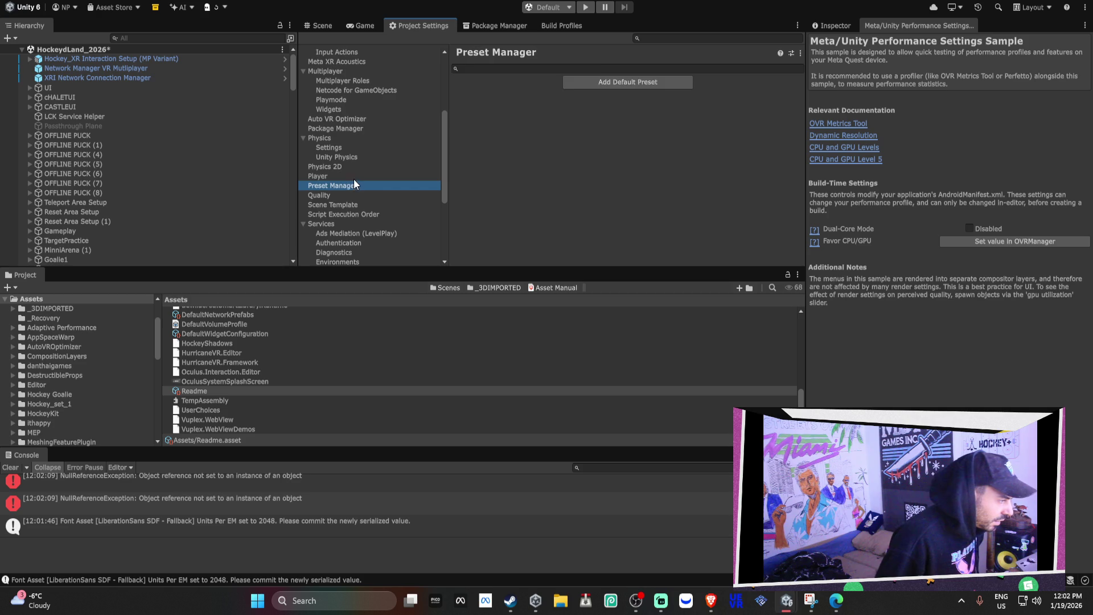
{"action": "left_click", "coordinate": [354, 178]}
{"action": "scroll", "coordinate": [579, 220], "scroll_direction": "down", "scroll_amount": 5}
{"action": "left_click", "coordinate": [637, 187]}
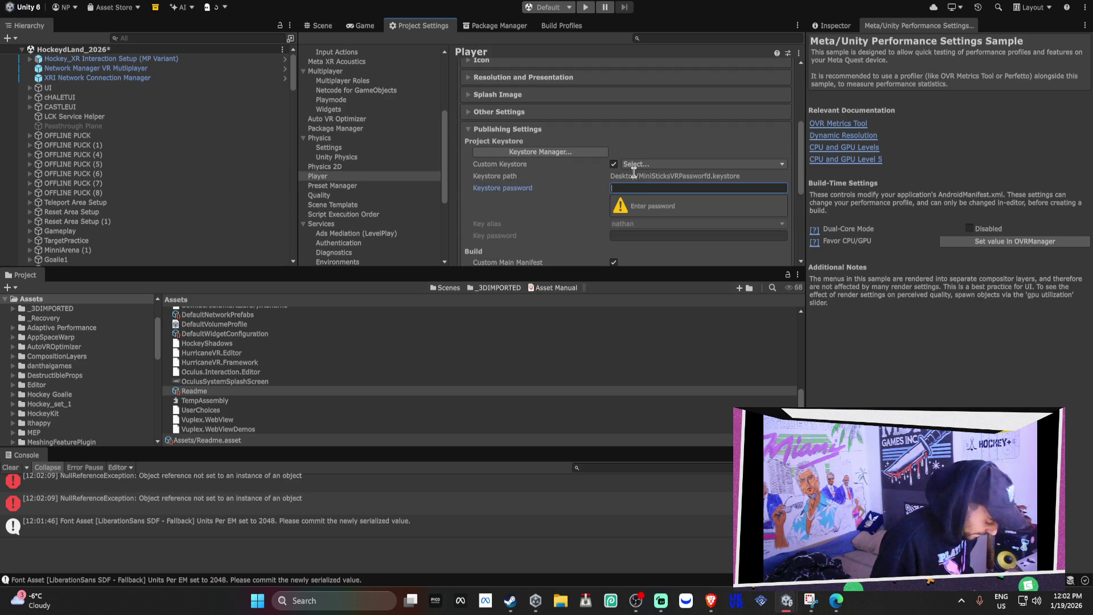
{"action": "type", "text": "***"}
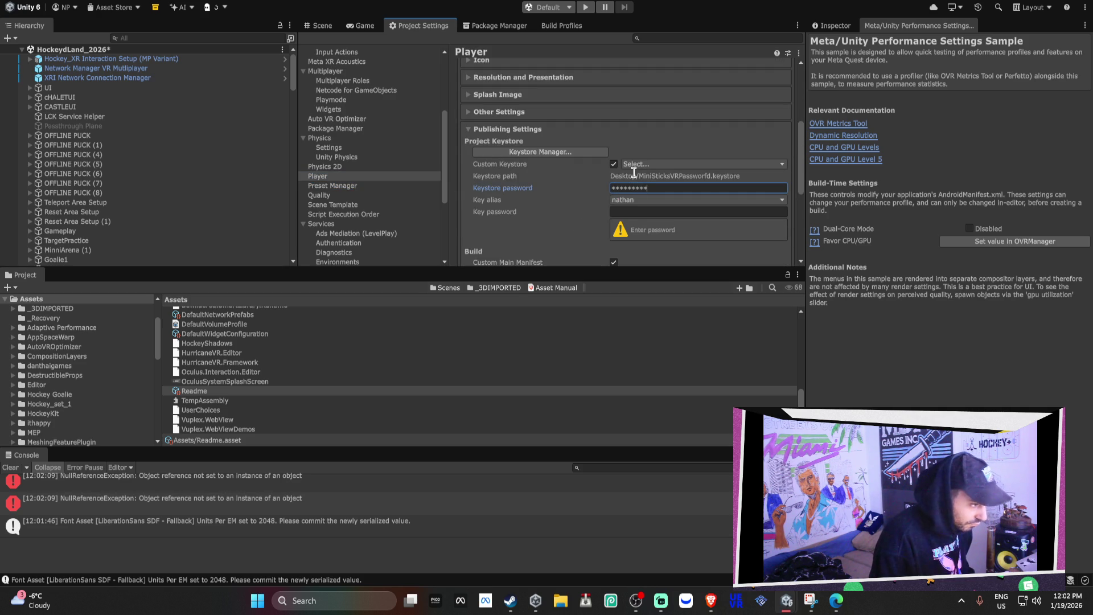
{"action": "key", "text": "Return"}
{"action": "left_click", "coordinate": [655, 188]}
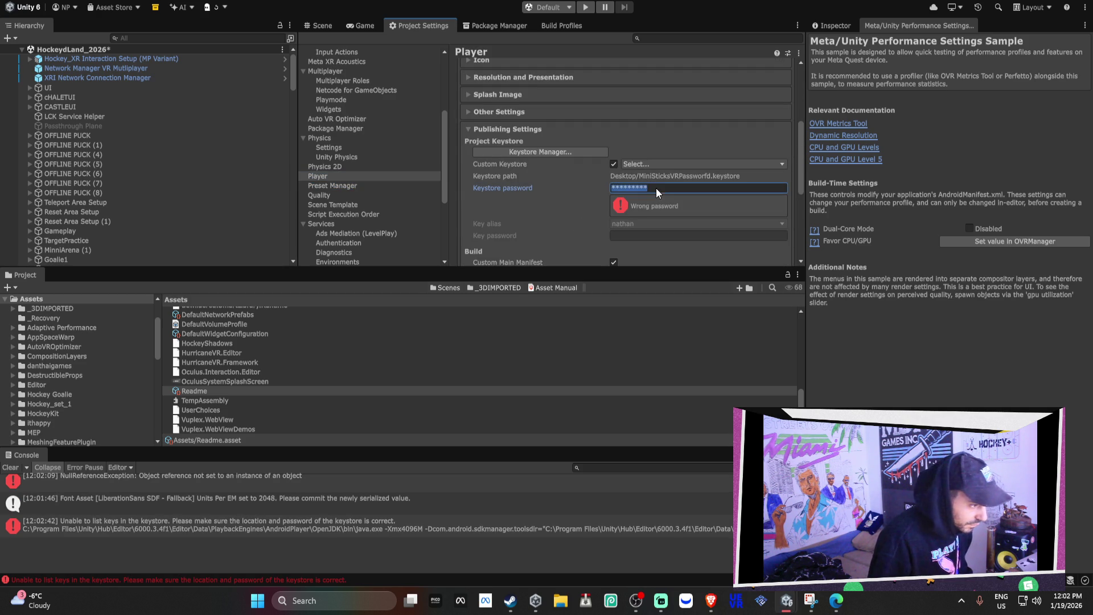
{"action": "type", "text": "******"}
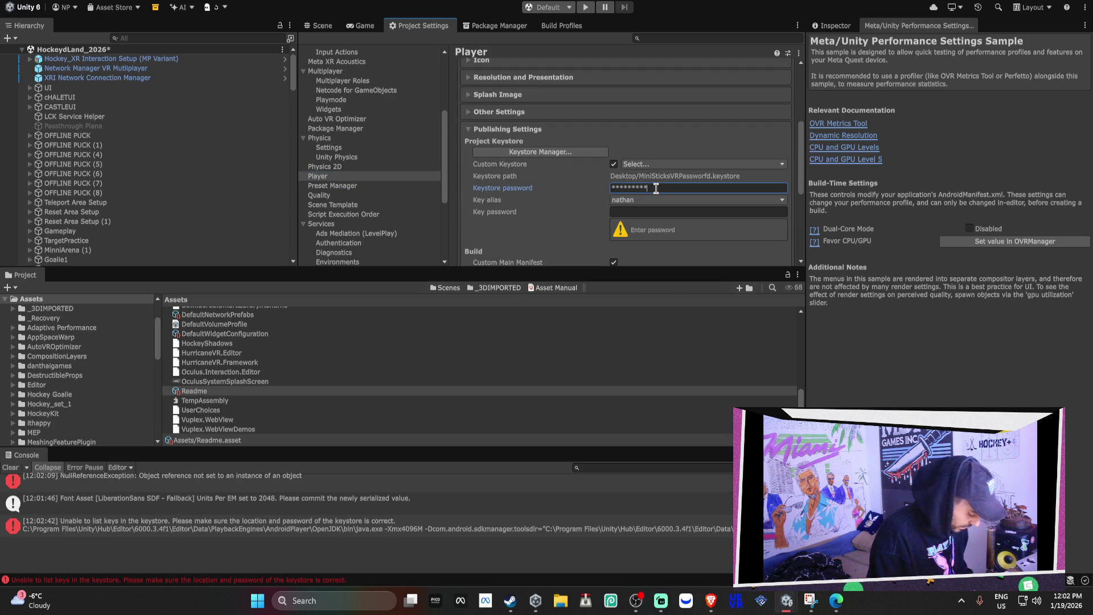
{"action": "key", "text": "Return"}
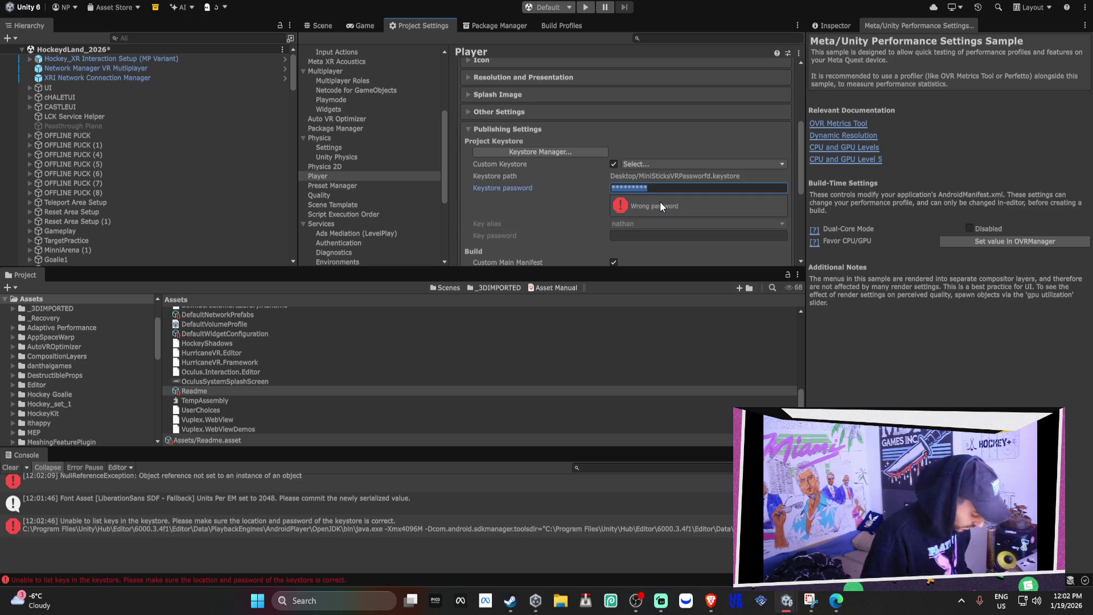
{"action": "type", "text": "*********"}
{"action": "key", "text": "Return"}
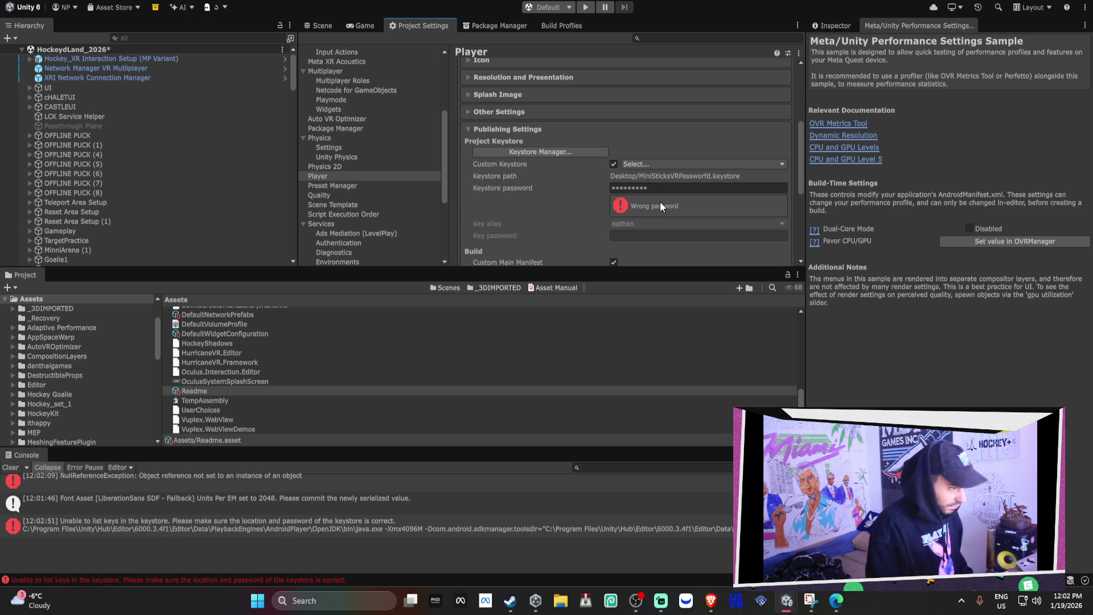
Re-enter the keystore password, retrying it several times.
{"action": "left_click", "coordinate": [661, 188]}
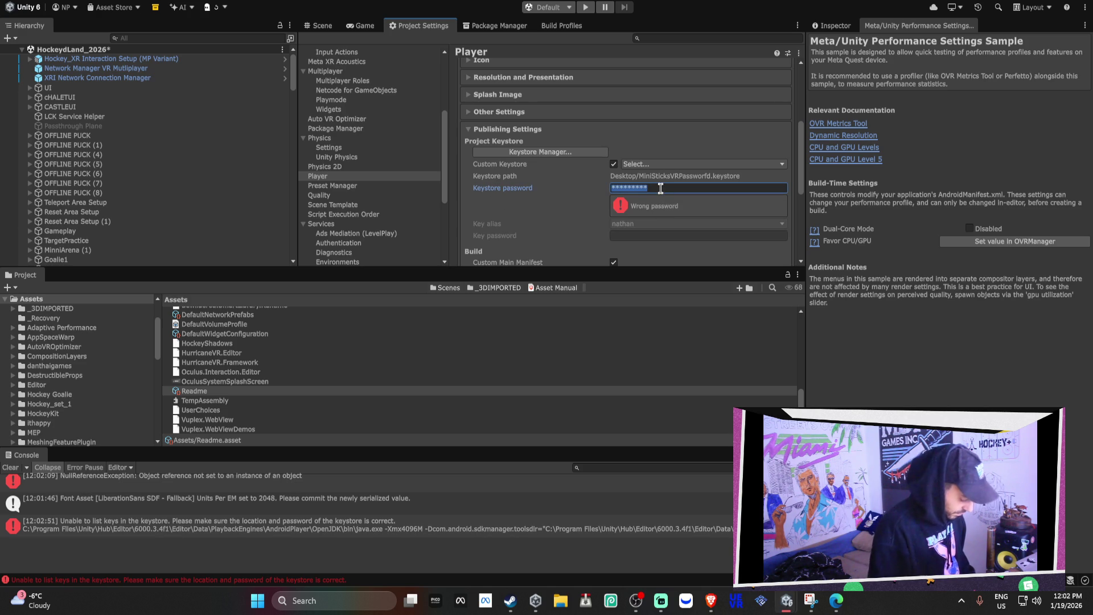
{"action": "type", "text": "*"}
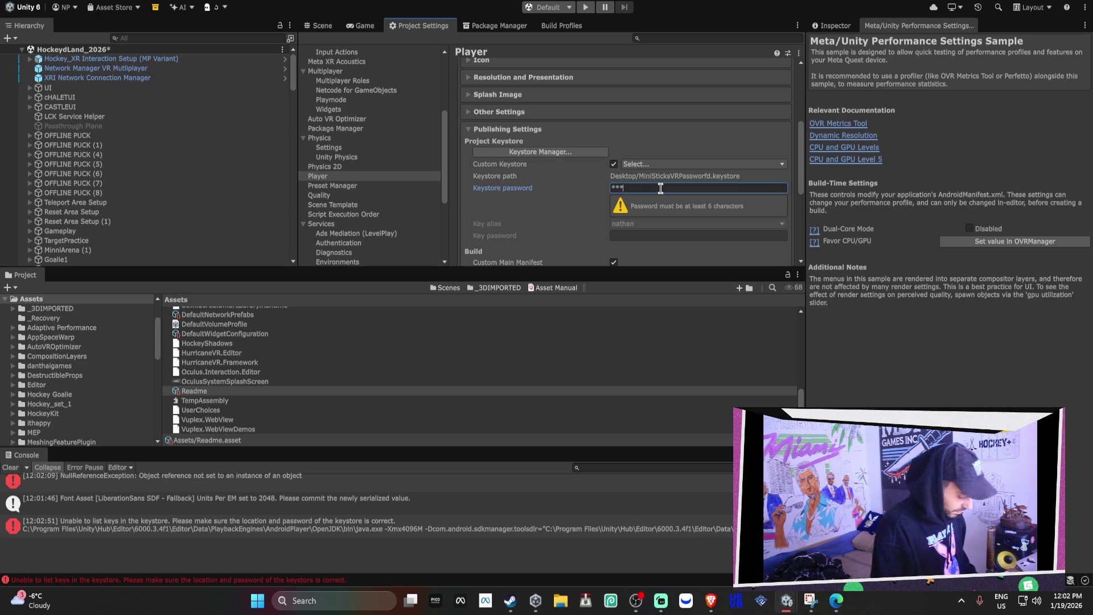
{"action": "type", "text": "****"}
{"action": "key", "text": "Tab"}
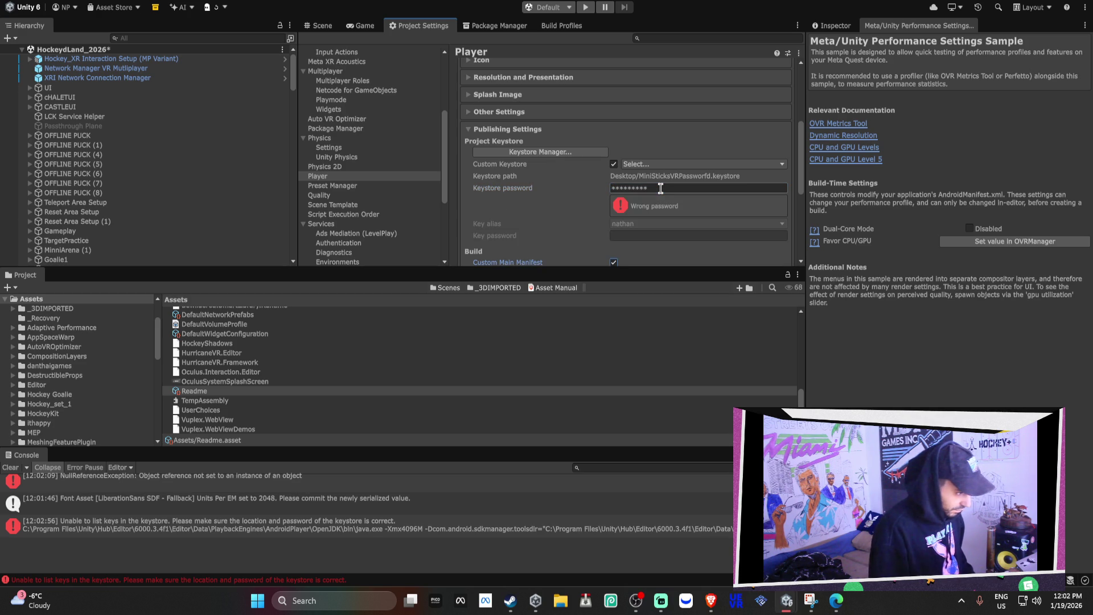
{"action": "type", "text": "*"}
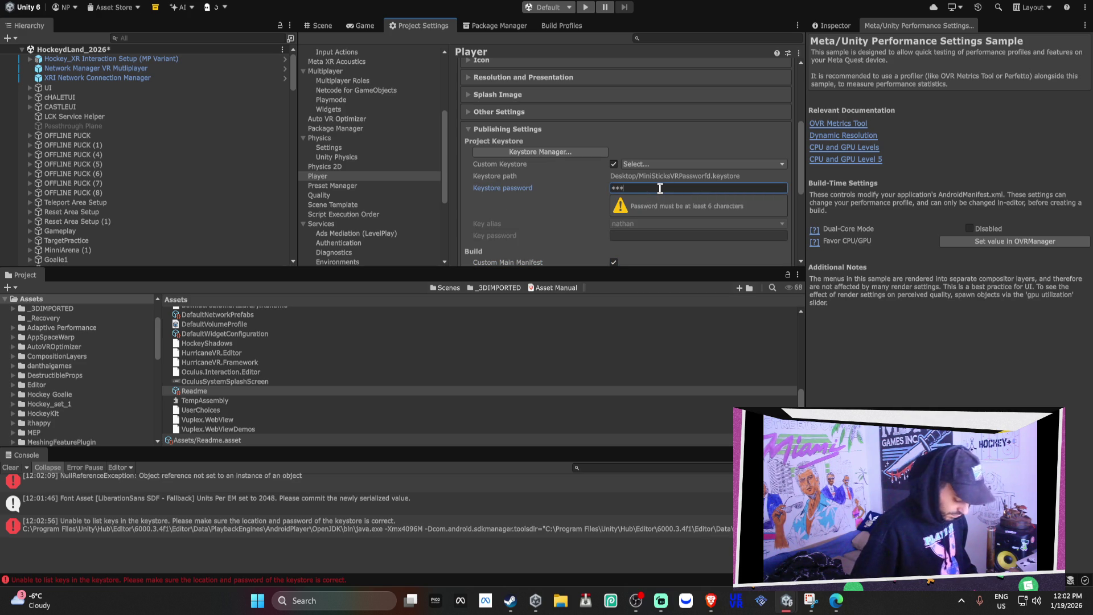
{"action": "type", "text": "****"}
{"action": "key", "text": "Tab"}
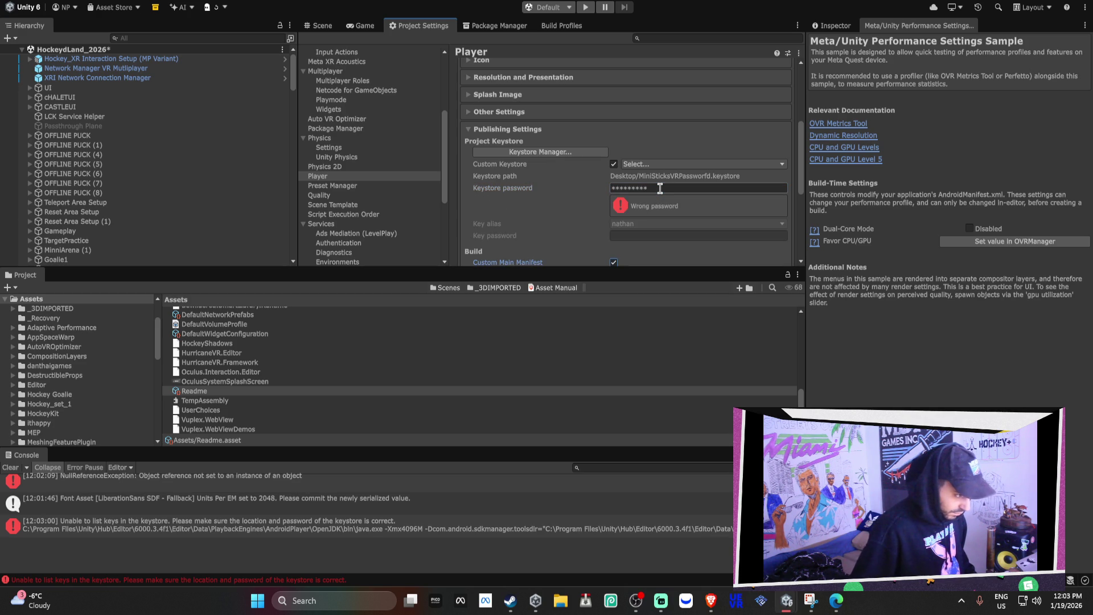
{"action": "key", "text": "Tab"}
{"action": "type", "text": "*********"}
{"action": "key", "text": "Tab"}
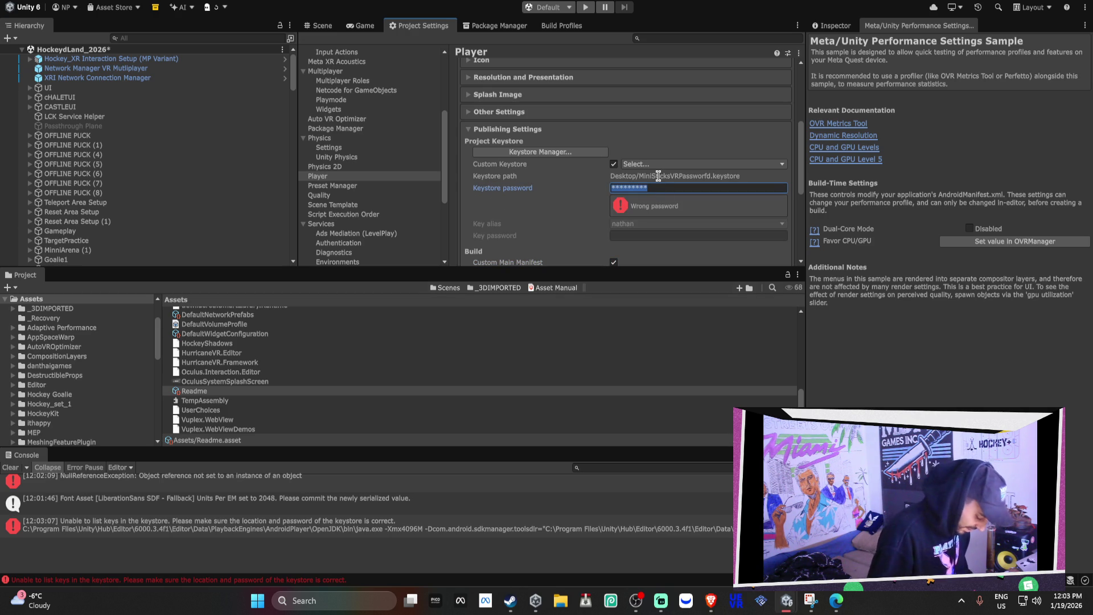
{"action": "type", "text": "**"}
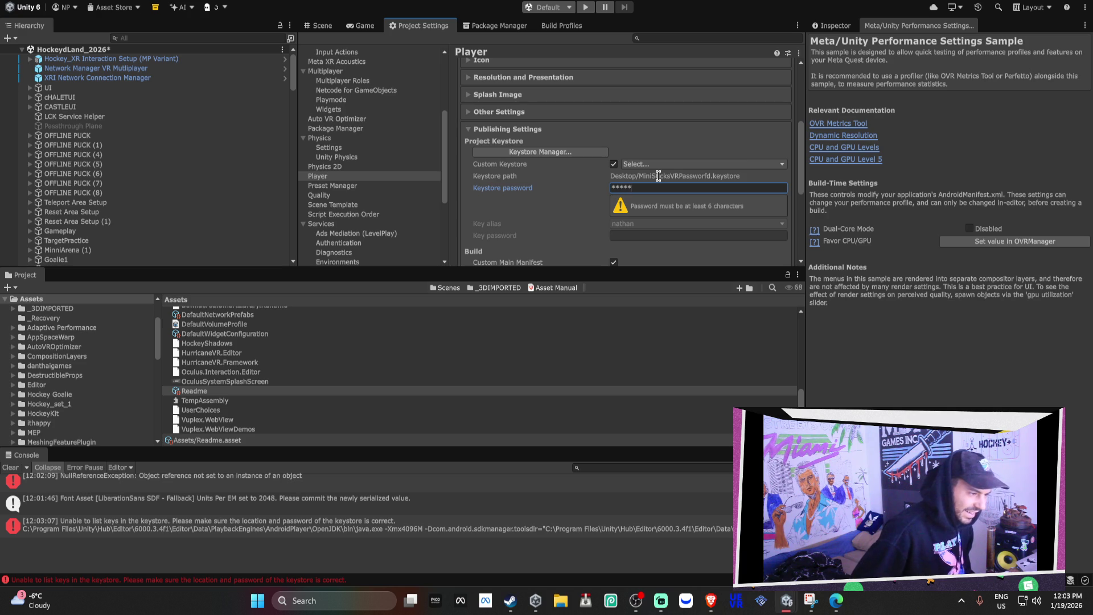
{"action": "type", "text": "**"}
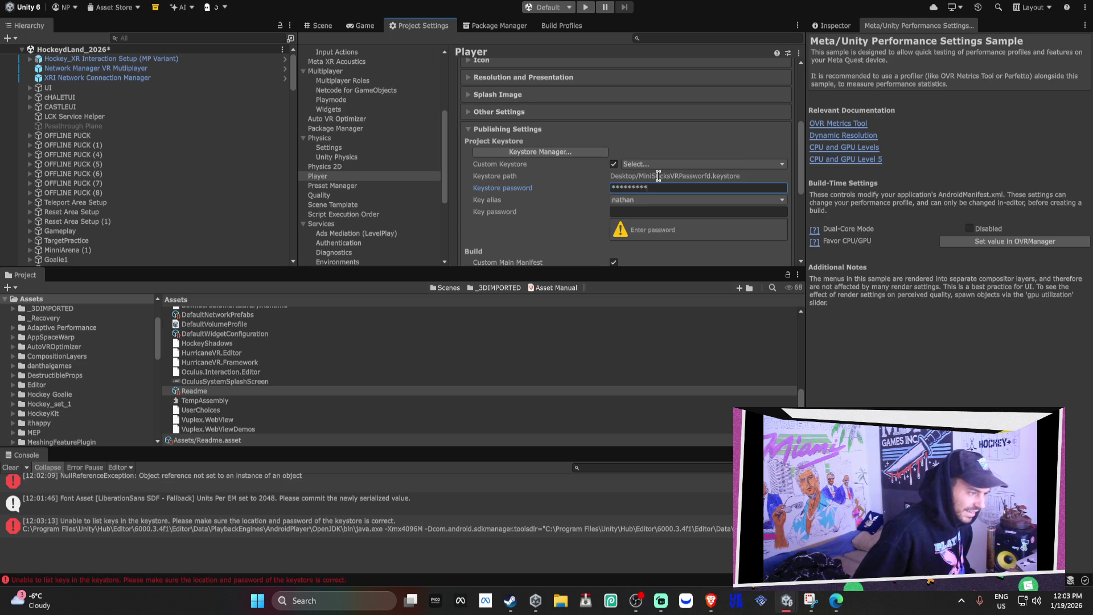
{"action": "key", "text": "Return"}
Type the keystore password once more and fill in the key password.
{"action": "left_click", "coordinate": [658, 188]}
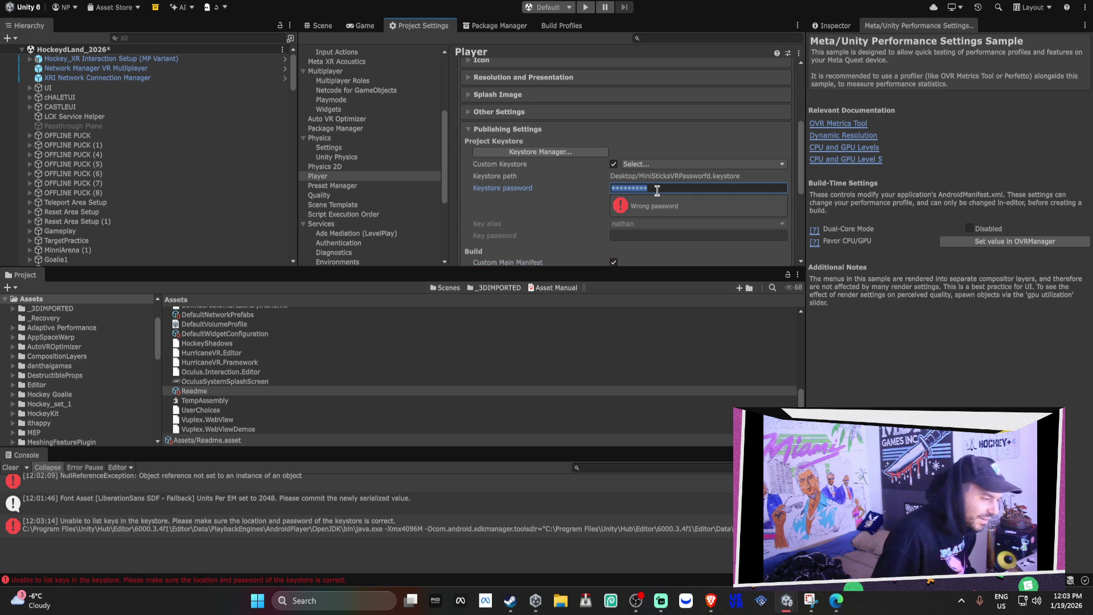
{"action": "type", "text": "**"}
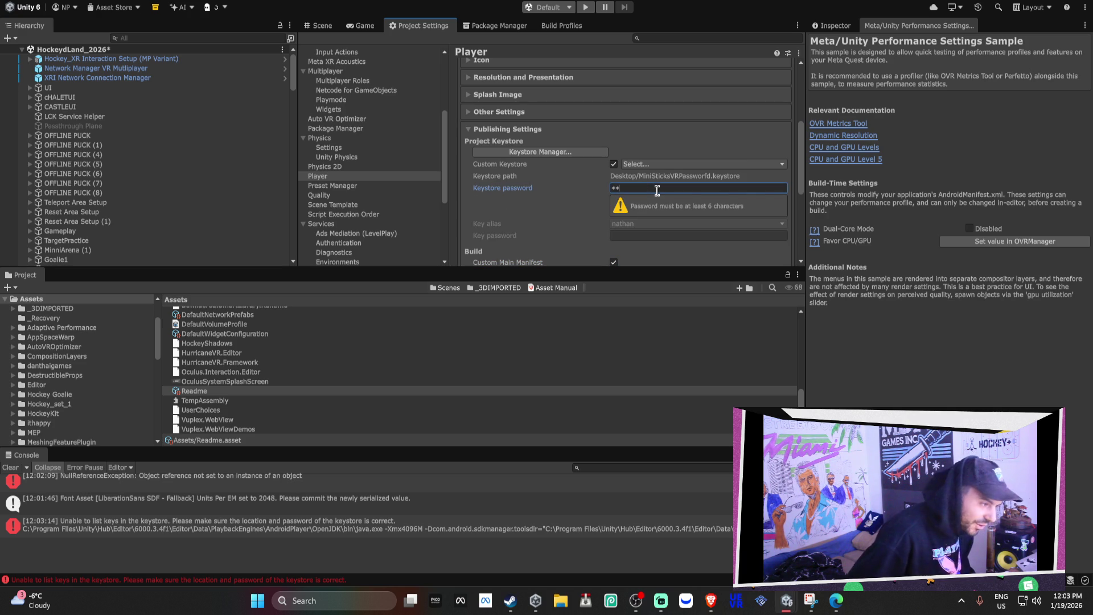
{"action": "type", "text": "*"}
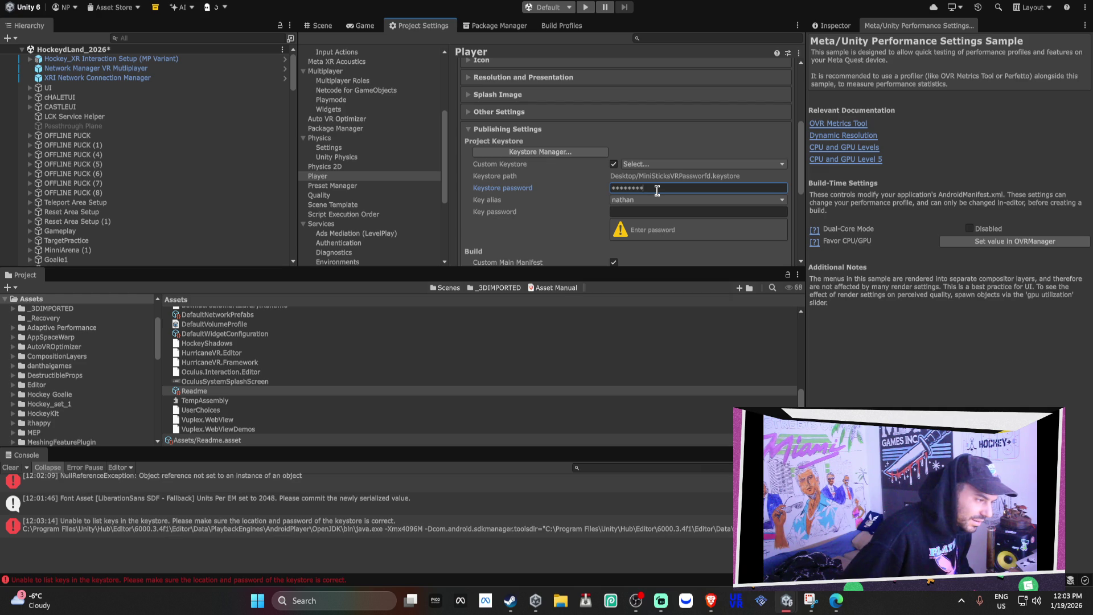
{"action": "left_click", "coordinate": [650, 212]}
{"action": "type", "text": "*******"}
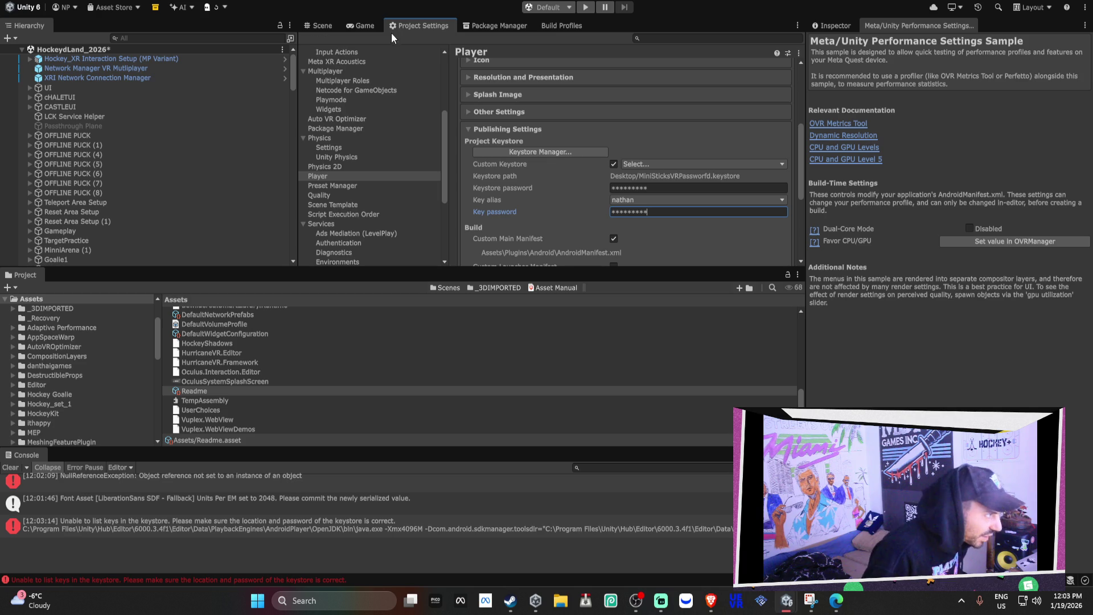
{"action": "left_click", "coordinate": [333, 29]}
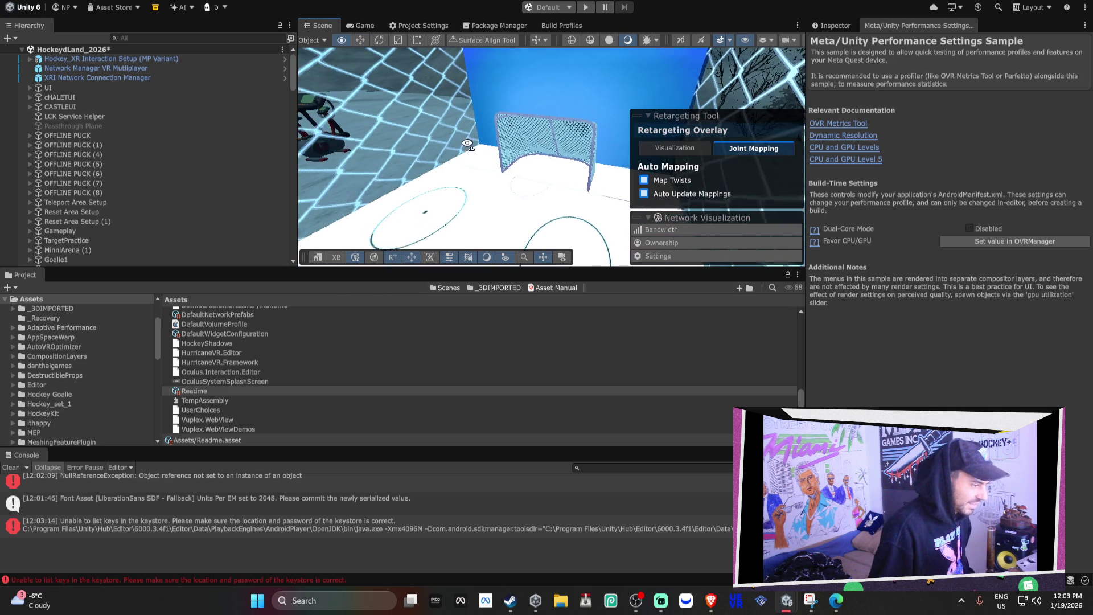
Collapse the Retargeting Tool and Network Visualization overlays, then expand Player's Other Settings.
{"action": "left_click", "coordinate": [650, 117]}
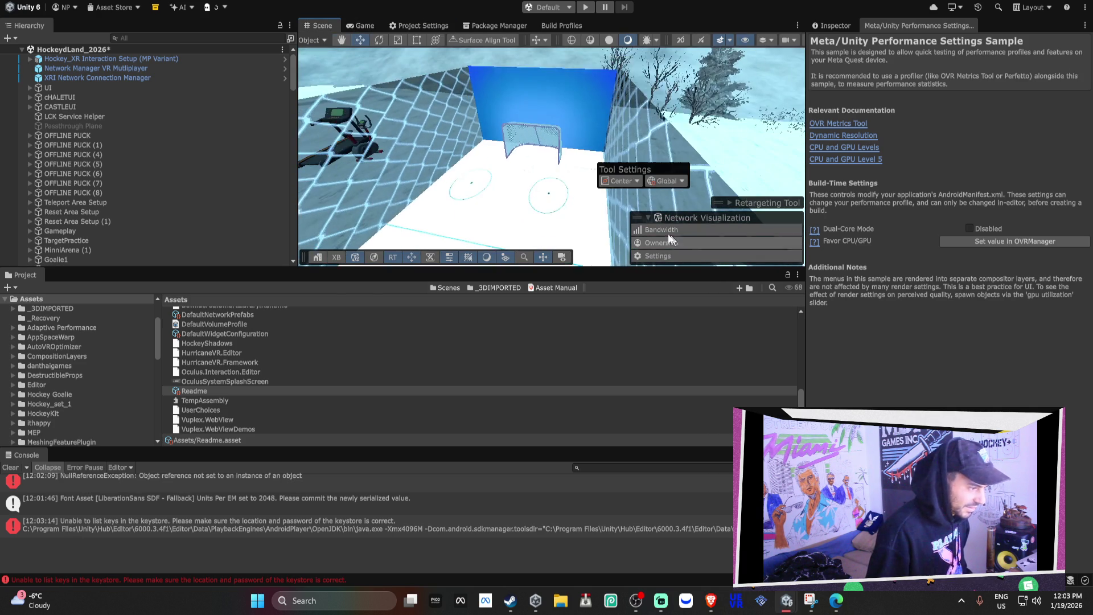
{"action": "left_click", "coordinate": [650, 217]}
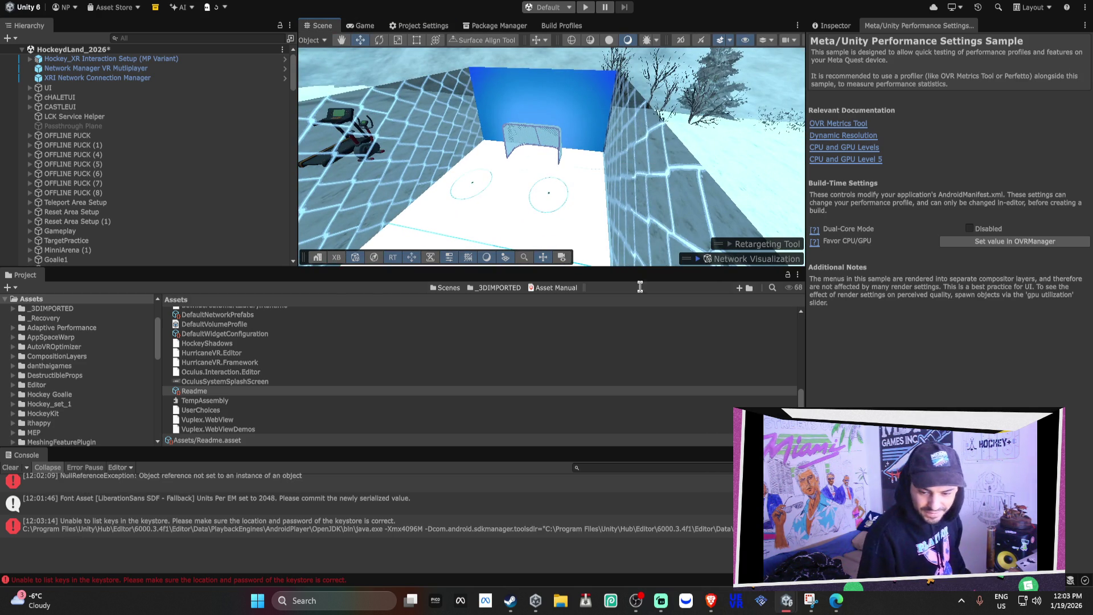
{"action": "mouse_move", "coordinate": [634, 115]}
{"action": "left_mouse_down"}
{"action": "mouse_move", "coordinate": [673, 131]}
{"action": "mouse_move", "coordinate": [540, 123]}
{"action": "mouse_move", "coordinate": [552, 148]}
{"action": "mouse_move", "coordinate": [529, 123]}
{"action": "mouse_move", "coordinate": [455, 96]}
{"action": "mouse_move", "coordinate": [533, 121]}
{"action": "mouse_move", "coordinate": [497, 146]}
{"action": "mouse_move", "coordinate": [581, 93]}
{"action": "mouse_move", "coordinate": [564, 85]}
{"action": "left_mouse_up"}
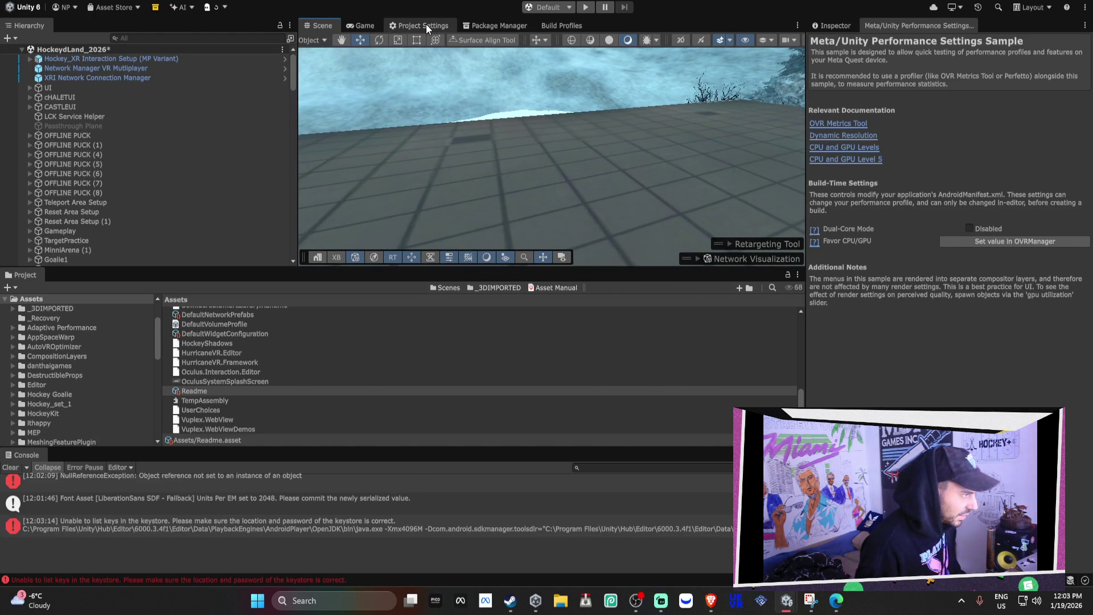
{"action": "left_click", "coordinate": [421, 25]}
{"action": "left_click", "coordinate": [581, 111]}
Frame the rink bench in the Scene view, save the scene, and open App Distribution.
{"action": "scroll", "coordinate": [695, 159], "scroll_direction": "down", "scroll_amount": 10}
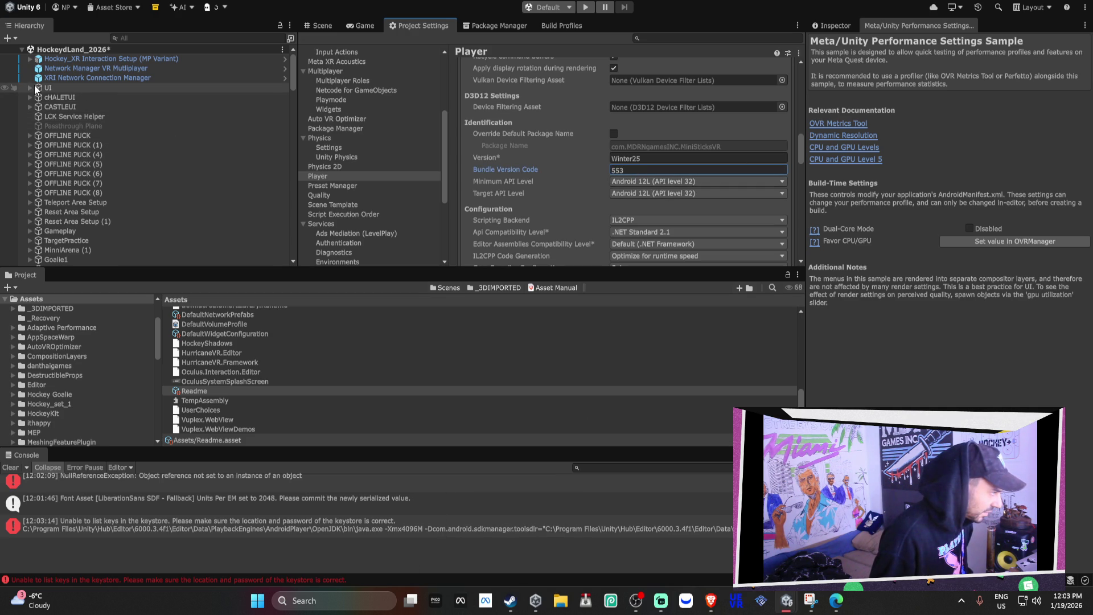
{"action": "left_click", "coordinate": [314, 30]}
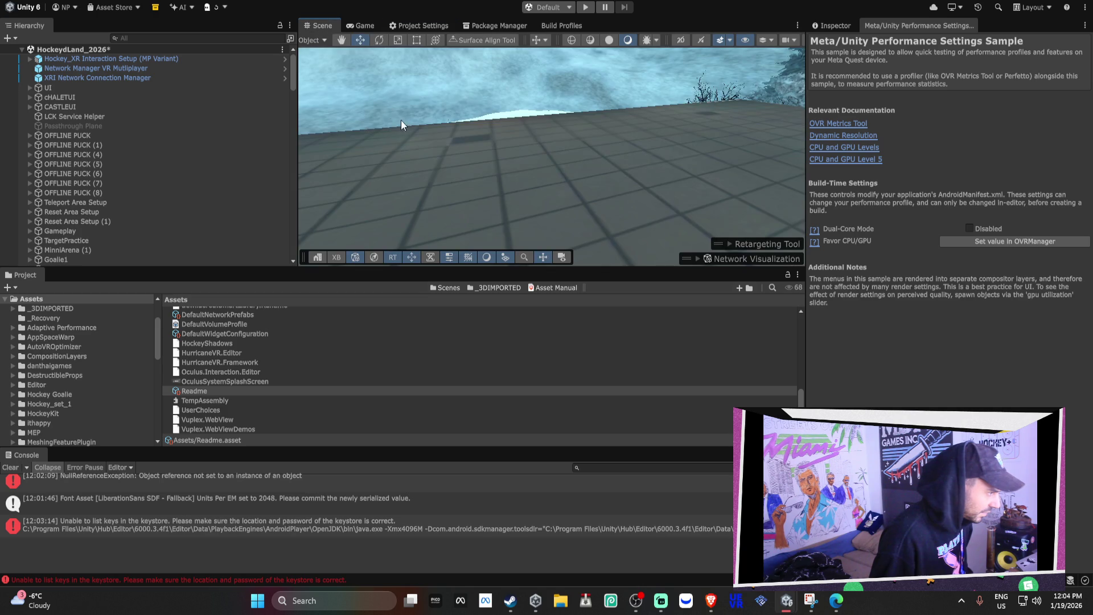
{"action": "key", "text": "f"}
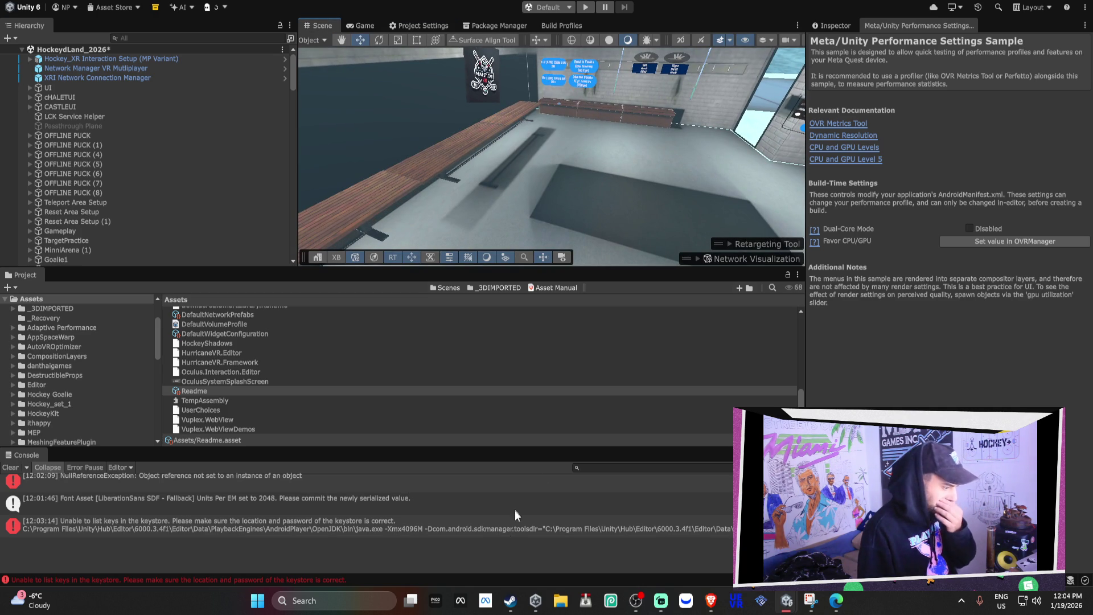
{"action": "key", "text": "ctrl+s"}
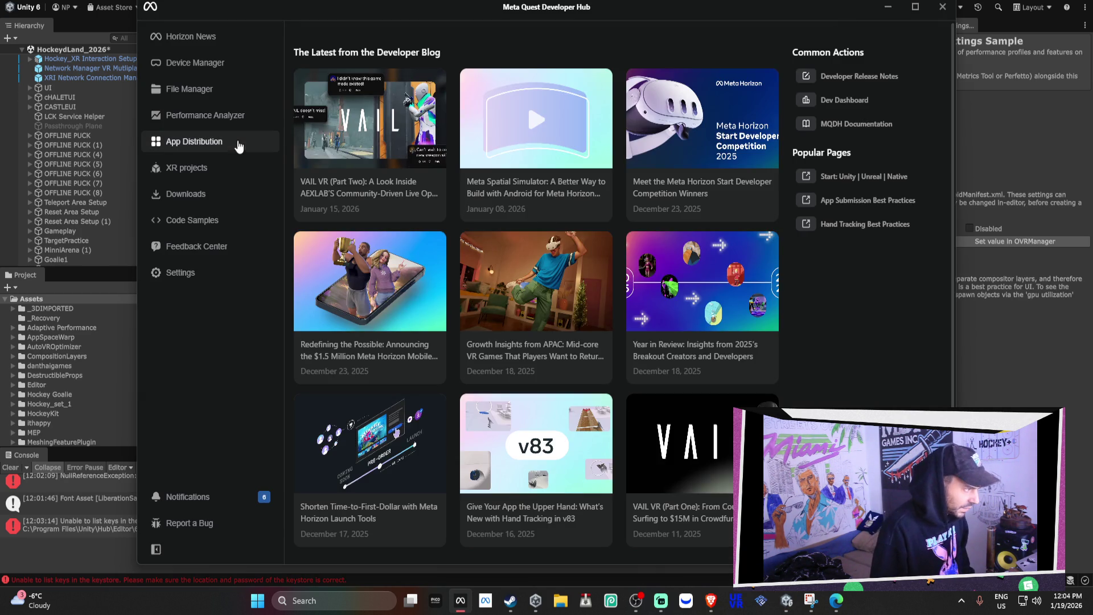
{"action": "left_click", "coordinate": [239, 146]}
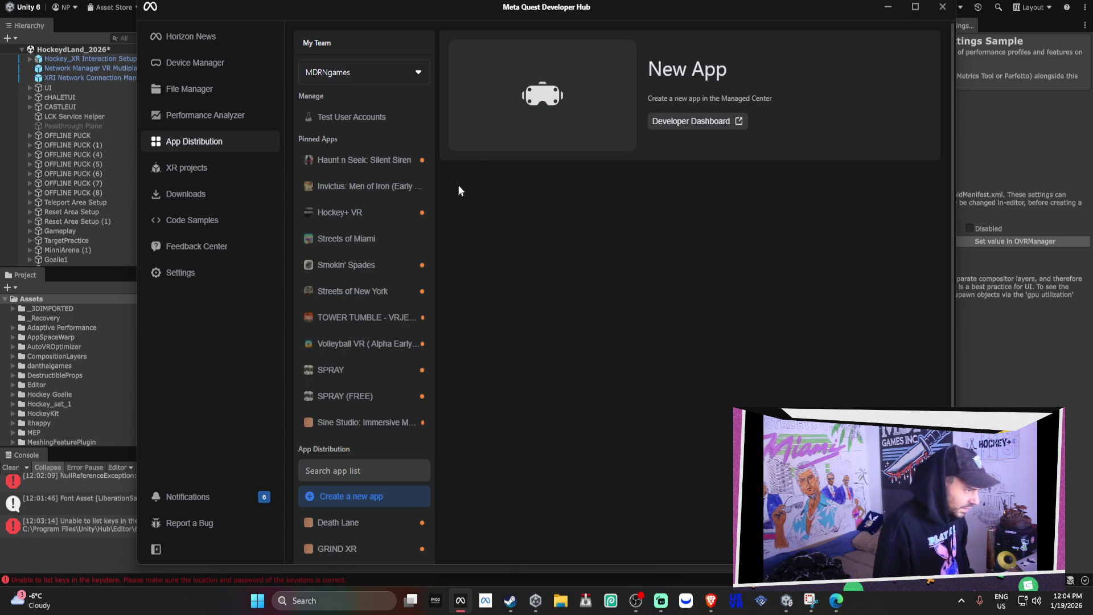
Check Hockey+ VR's release channels, minimize the hub, and frame Unity's Join Online panel.
{"action": "left_click", "coordinate": [365, 212]}
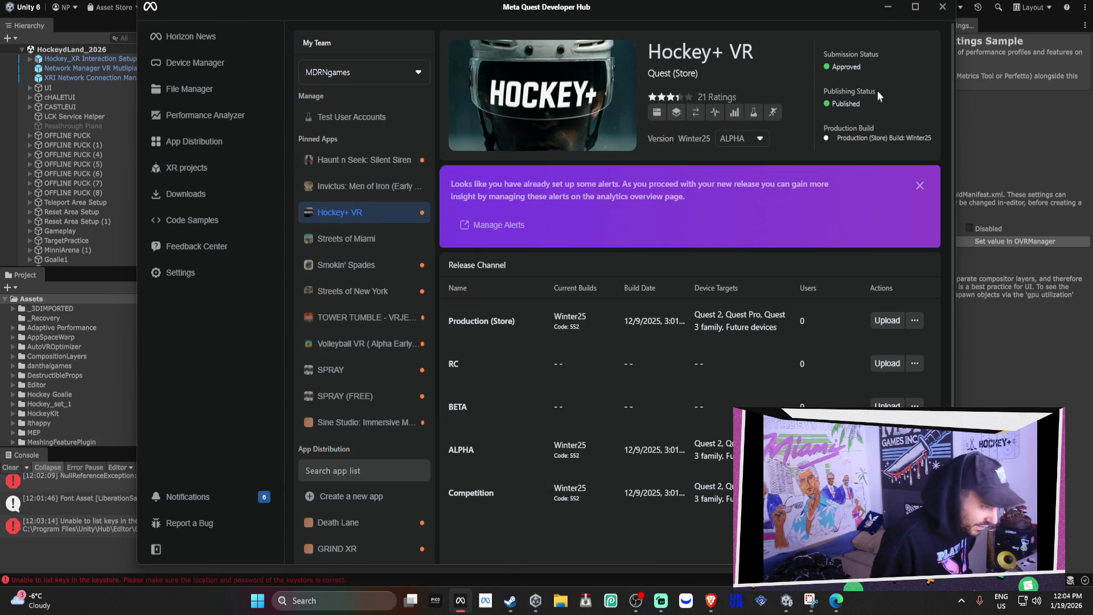
{"action": "left_click", "coordinate": [887, 7]}
{"action": "mouse_move", "coordinate": [604, 130]}
{"action": "left_mouse_down"}
{"action": "mouse_move", "coordinate": [704, 100]}
{"action": "mouse_move", "coordinate": [513, 152]}
{"action": "mouse_move", "coordinate": [466, 108]}
{"action": "mouse_move", "coordinate": [511, 90]}
{"action": "left_mouse_up"}
{"action": "left_click", "coordinate": [548, 91]}
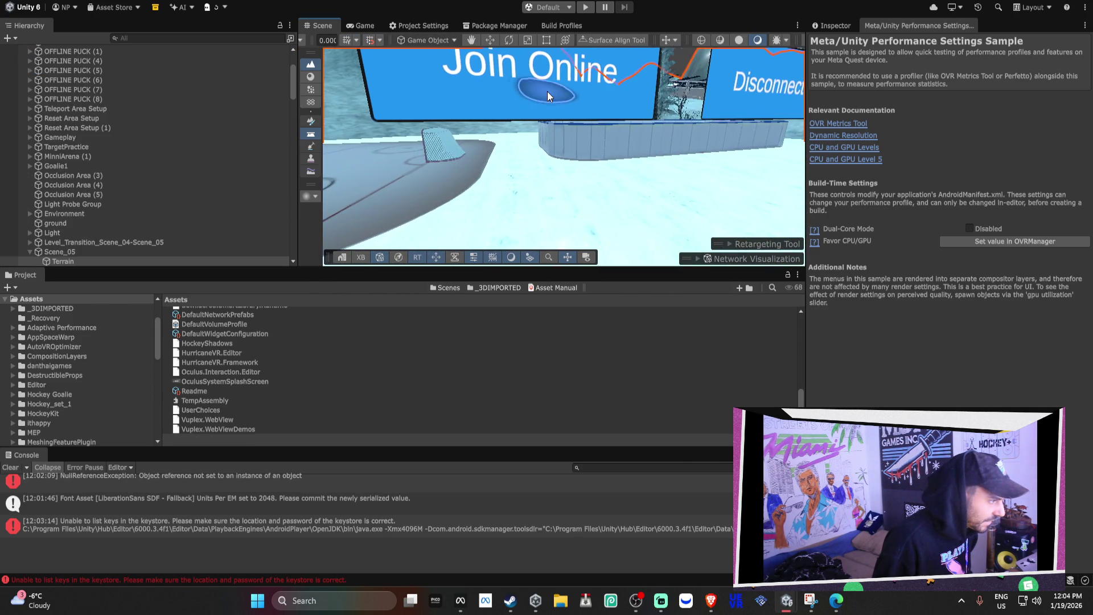
Frame the Connection Canvas with its Join Online and Disconnect buttons inside the locker room.
{"action": "scroll", "coordinate": [547, 91], "scroll_direction": "down", "scroll_amount": 3}
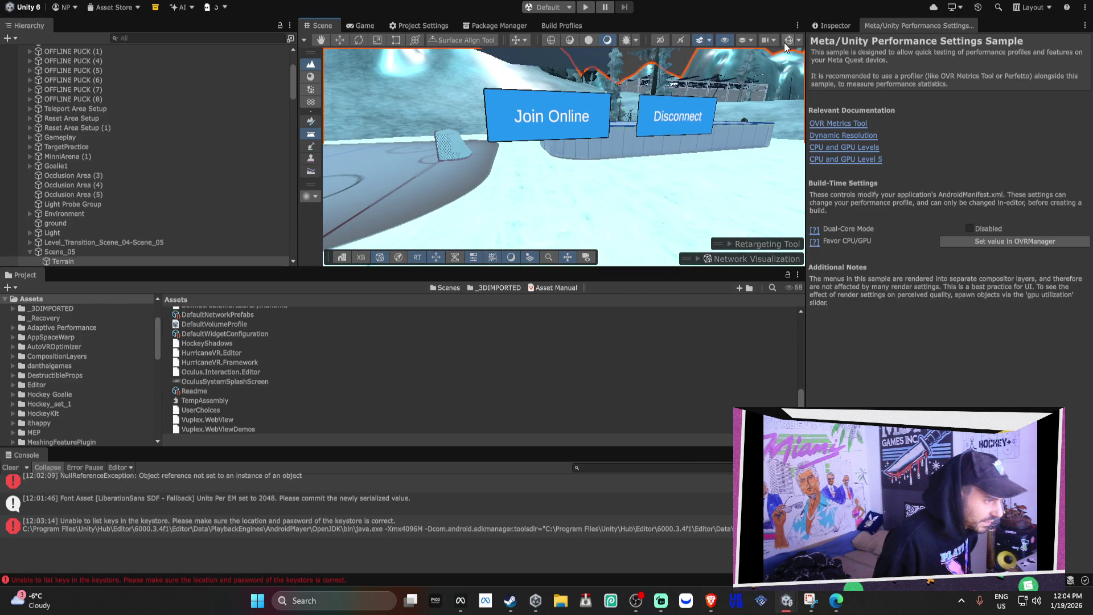
{"action": "left_click", "coordinate": [557, 117]}
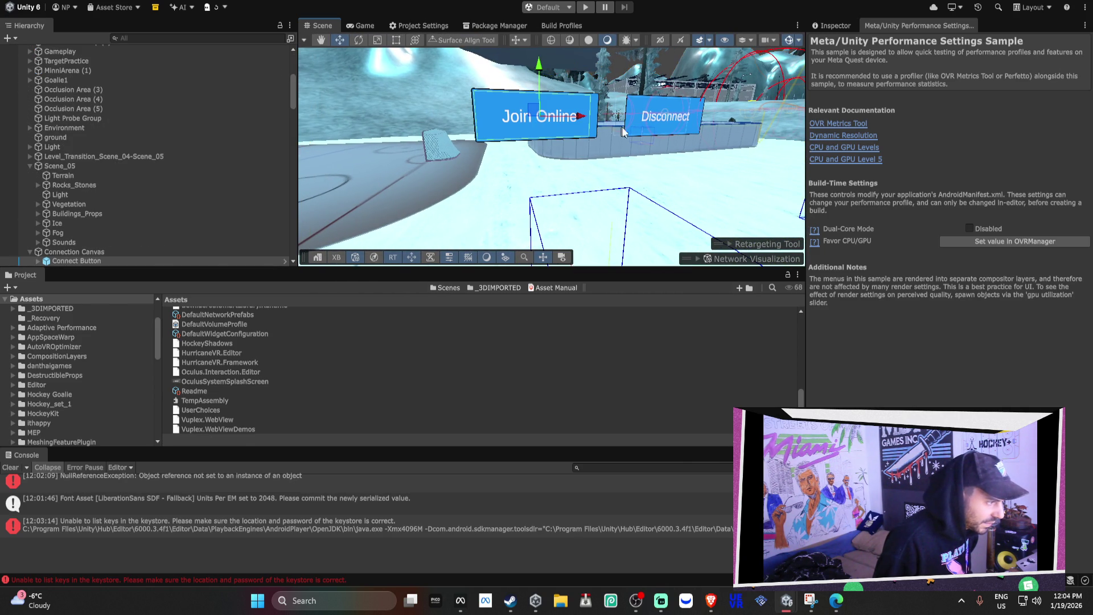
{"action": "scroll", "coordinate": [171, 246], "scroll_direction": "down", "scroll_amount": 2}
{"action": "double_click", "coordinate": [134, 220]}
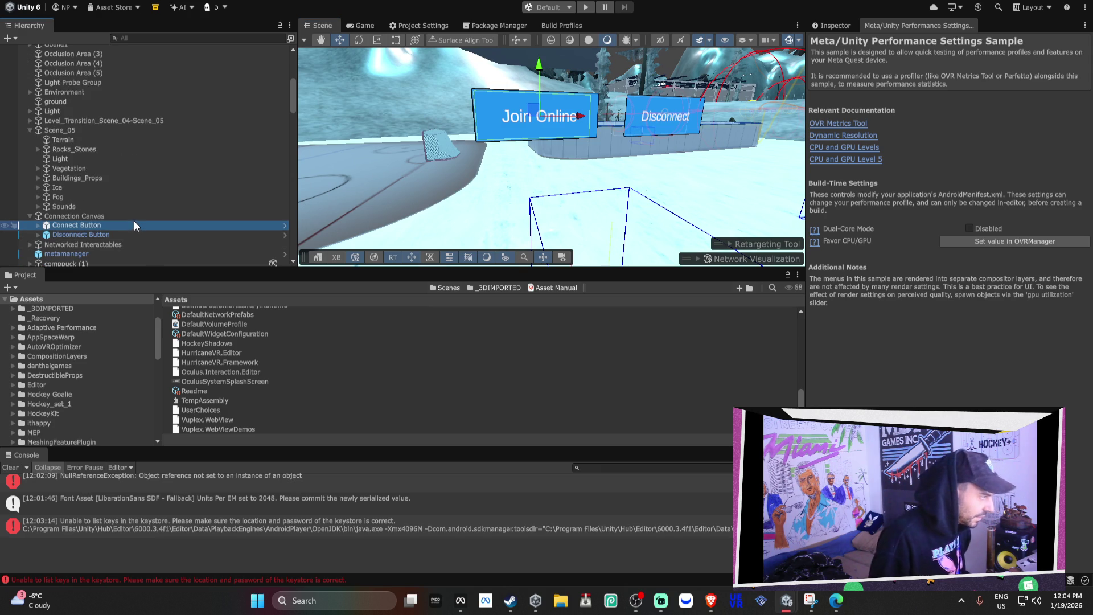
{"action": "scroll", "coordinate": [665, 159], "scroll_direction": "down", "scroll_amount": 5}
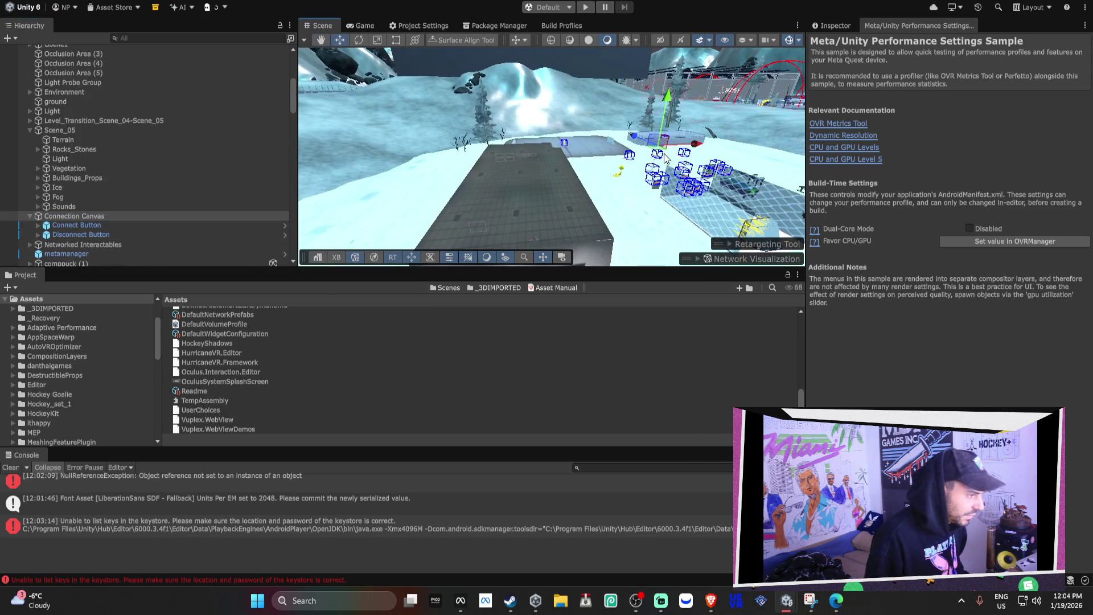
{"action": "key", "text": "f"}
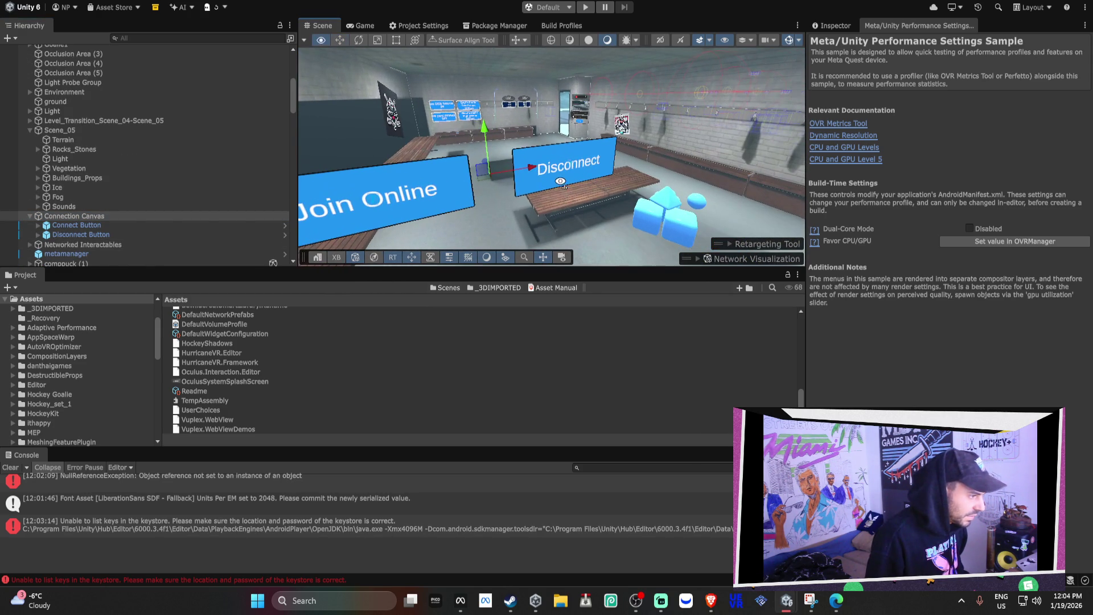
{"action": "scroll", "coordinate": [490, 172], "scroll_direction": "down", "scroll_amount": 4}
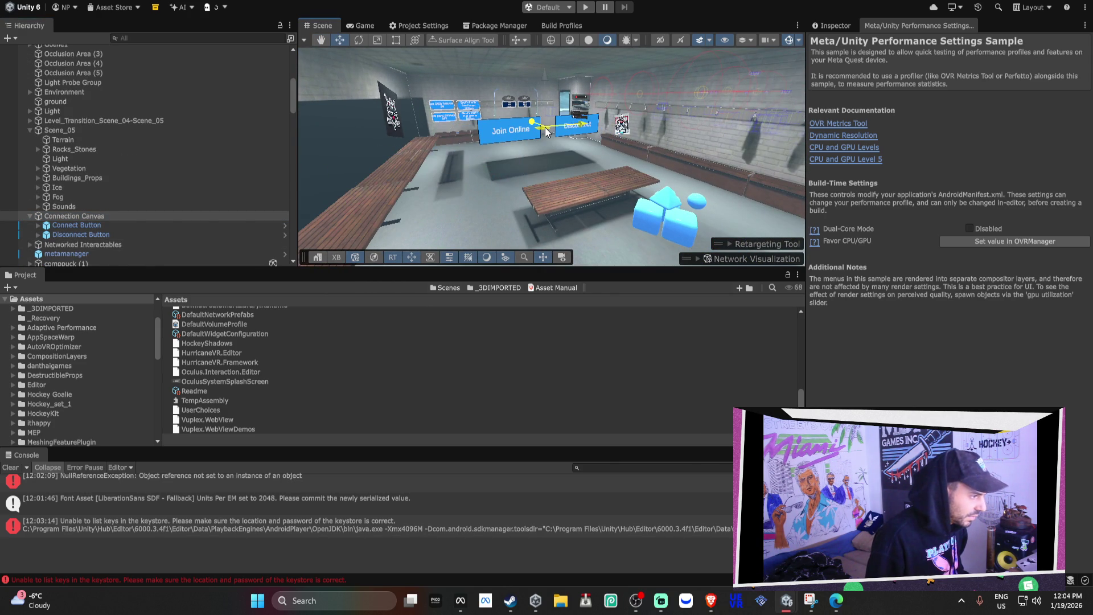
{"action": "mouse_move", "coordinate": [547, 128]}
{"action": "left_mouse_down"}
{"action": "mouse_move", "coordinate": [563, 180]}
{"action": "mouse_move", "coordinate": [618, 54]}
{"action": "mouse_move", "coordinate": [581, 226]}
{"action": "mouse_move", "coordinate": [621, 90]}
{"action": "mouse_move", "coordinate": [624, 231]}
{"action": "mouse_move", "coordinate": [630, 213]}
{"action": "mouse_move", "coordinate": [713, 160]}
{"action": "mouse_move", "coordinate": [652, 161]}
{"action": "mouse_move", "coordinate": [678, 157]}
{"action": "left_mouse_up"}
Rotate the Connection Canvas upright and move it flat against the locker-room wall.
{"action": "key", "text": "e"}
{"action": "key", "text": "w"}
{"action": "key", "text": "e"}
{"action": "key", "text": "w"}
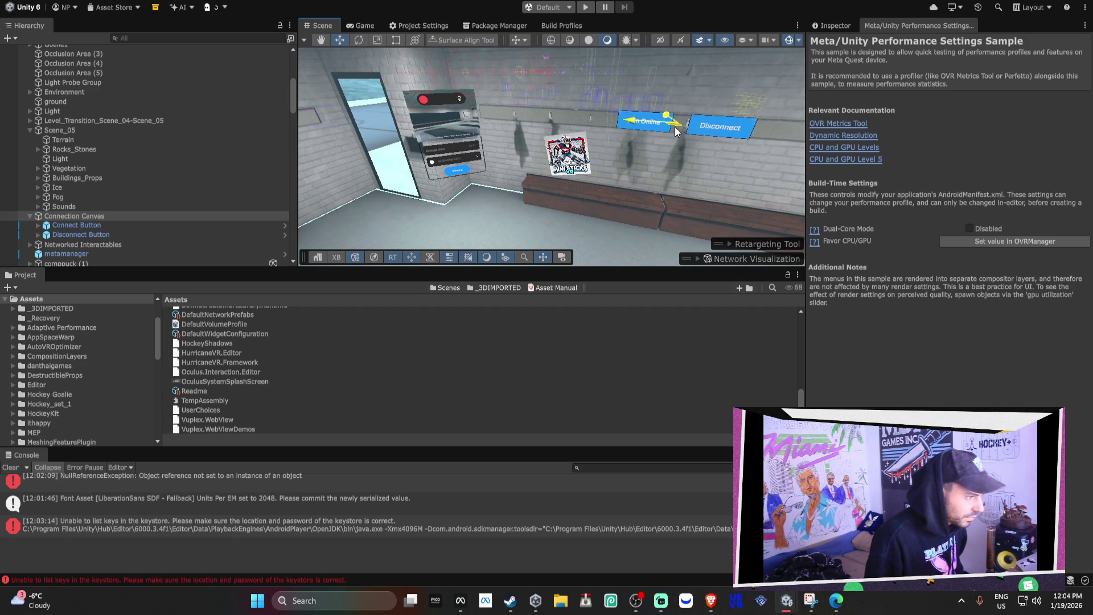
{"action": "key", "text": "f"}
{"action": "mouse_move", "coordinate": [679, 144]}
{"action": "left_mouse_down"}
{"action": "mouse_move", "coordinate": [805, 96]}
{"action": "mouse_move", "coordinate": [731, 140]}
{"action": "mouse_move", "coordinate": [485, 114]}
{"action": "mouse_move", "coordinate": [720, 228]}
{"action": "mouse_move", "coordinate": [644, 146]}
{"action": "mouse_move", "coordinate": [566, 143]}
{"action": "mouse_move", "coordinate": [544, 98]}
{"action": "mouse_move", "coordinate": [572, 137]}
{"action": "mouse_move", "coordinate": [605, 111]}
{"action": "mouse_move", "coordinate": [628, 111]}
{"action": "mouse_move", "coordinate": [598, 213]}
{"action": "mouse_move", "coordinate": [668, 142]}
{"action": "left_mouse_up"}
{"action": "key", "text": "e"}
{"action": "key", "text": "w"}
Turn the view toward the wall-mounted helmet and select it.
{"action": "right_click", "coordinate": [668, 142]}
{"action": "left_click_drag", "start_coordinate": [530, 139], "coordinate": [581, 137]}
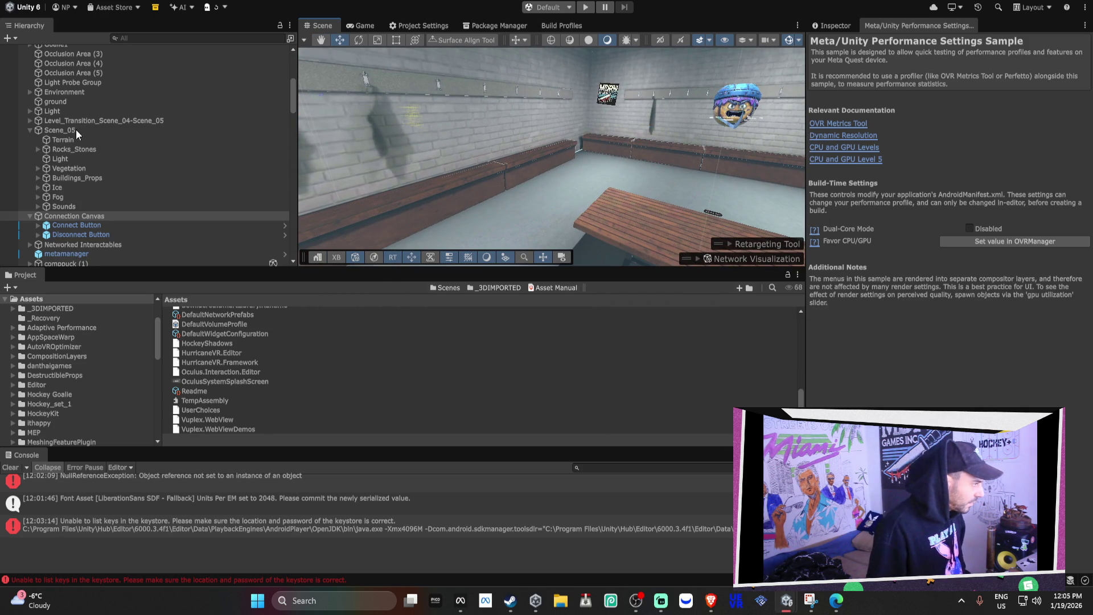
{"action": "scroll", "coordinate": [77, 130], "scroll_direction": "up", "scroll_amount": 4}
{"action": "left_click", "coordinate": [736, 106]}
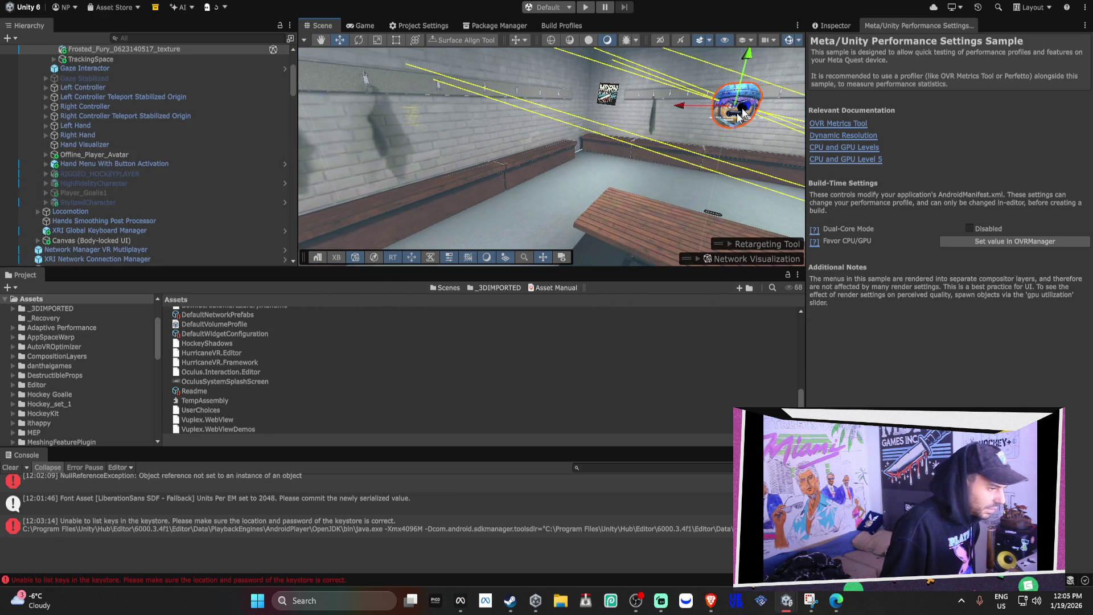
Locate the hockey stick in the scene and select STICK_OFFLINE LEFT HANDED.
{"action": "left_click", "coordinate": [45, 215]}
{"action": "scroll", "coordinate": [46, 213], "scroll_direction": "down", "scroll_amount": 1}
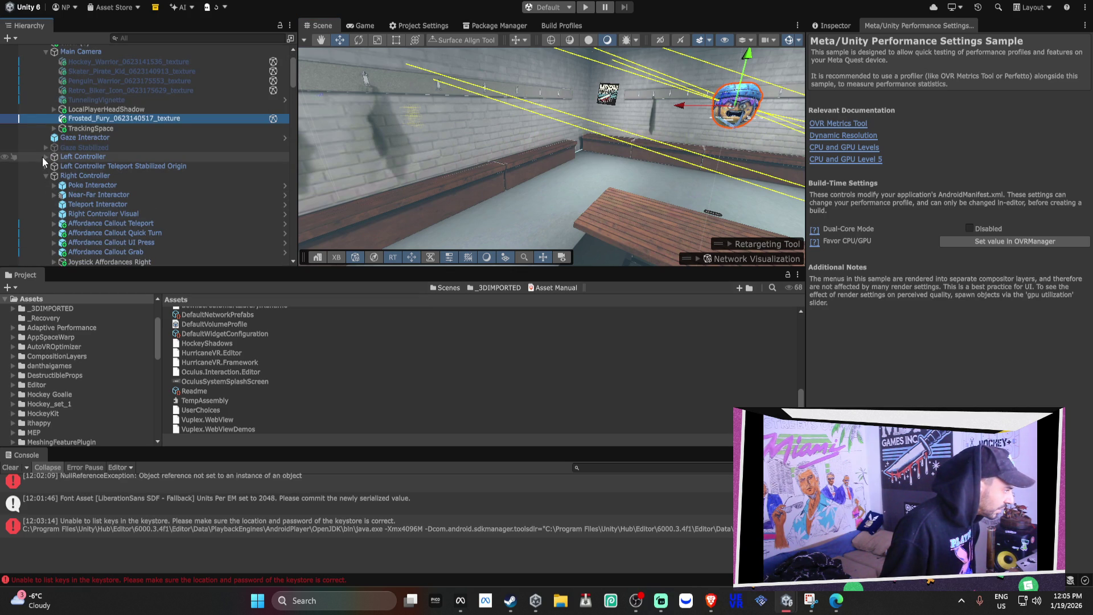
{"action": "scroll", "coordinate": [85, 168], "scroll_direction": "down", "scroll_amount": 4}
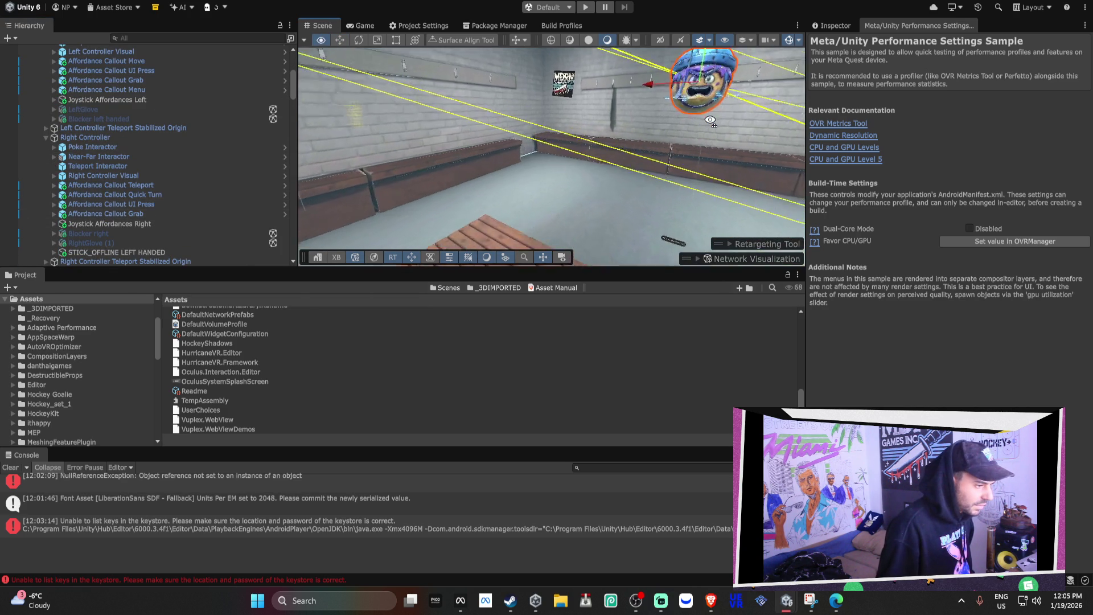
{"action": "left_click", "coordinate": [573, 176]}
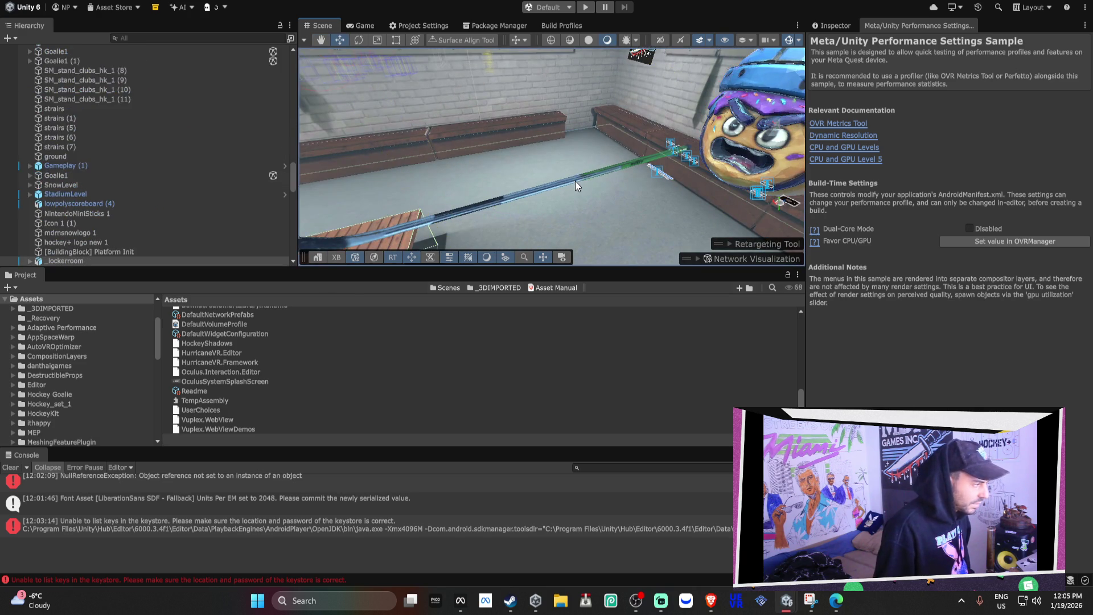
{"action": "left_click", "coordinate": [576, 181]}
{"action": "scroll", "coordinate": [114, 118], "scroll_direction": "up", "scroll_amount": 4}
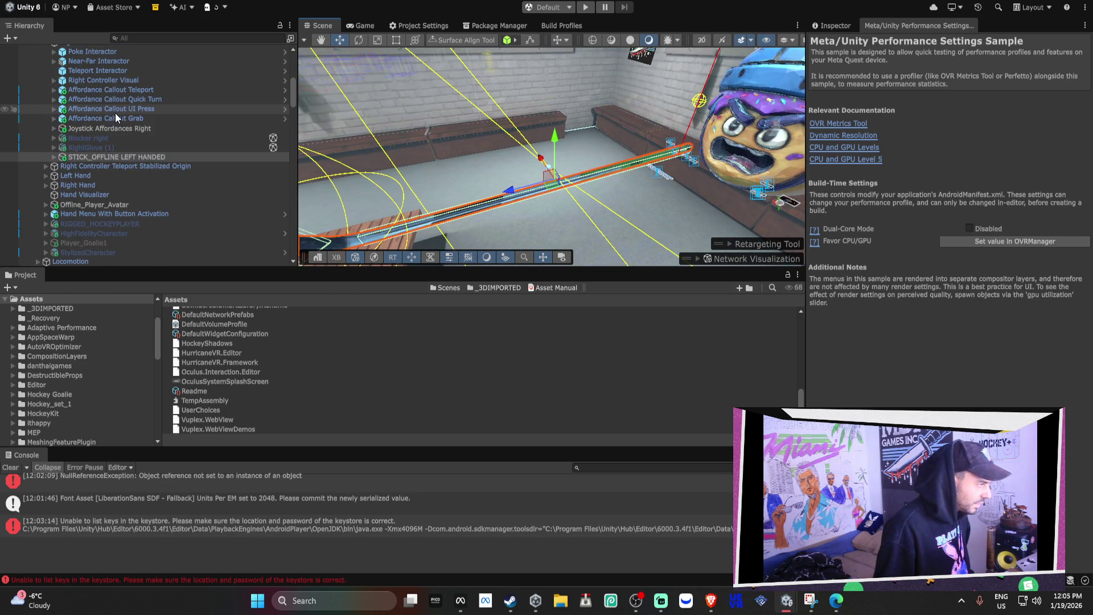
{"action": "left_click", "coordinate": [132, 157]}
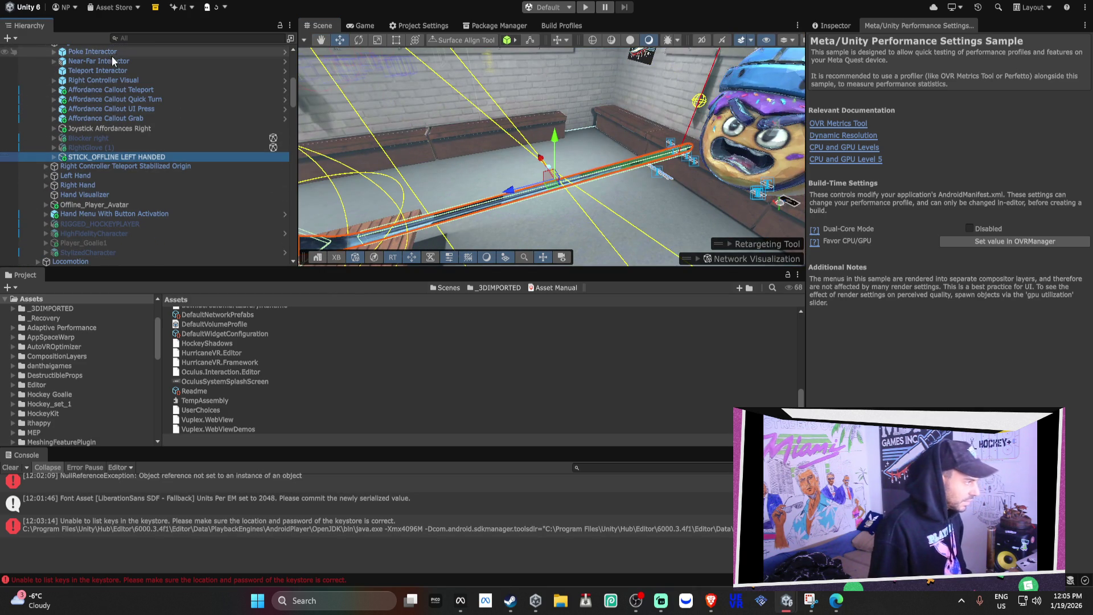
Search 'STICK' and drag STICK_OFFLINE RIGHT HANDED onto Left Controller.
{"action": "left_click", "coordinate": [139, 36]}
{"action": "type", "text": "STICK_OFF"}
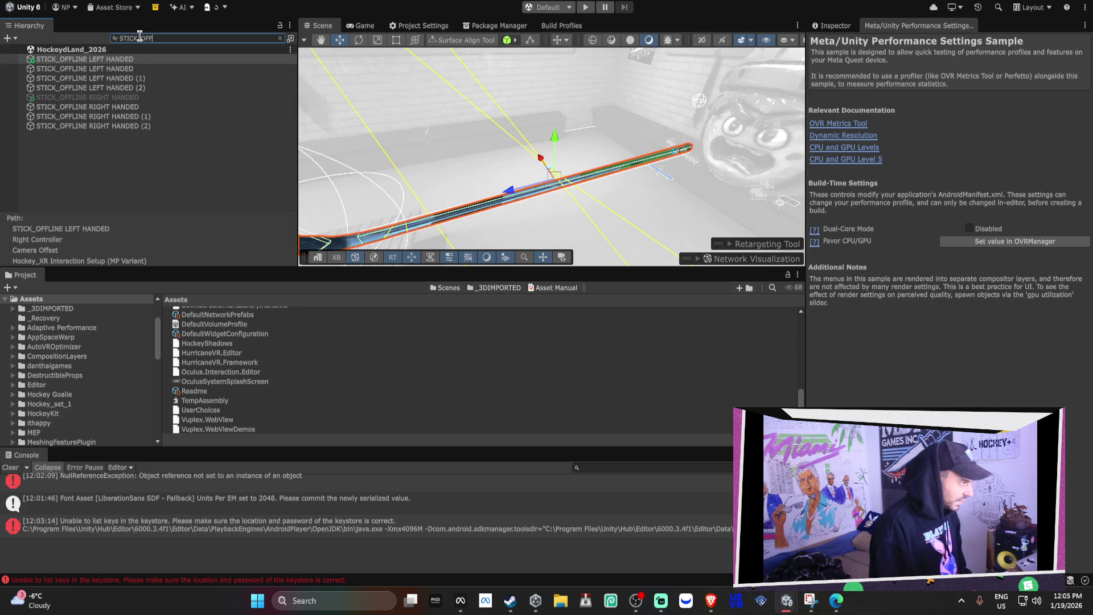
{"action": "left_click", "coordinate": [111, 97]}
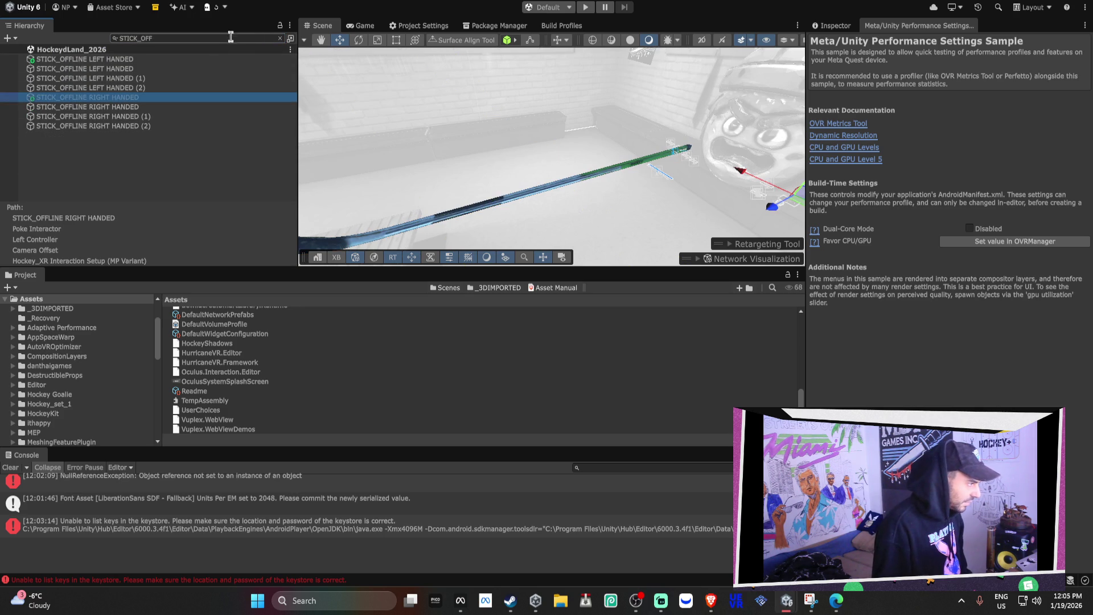
{"action": "left_click", "coordinate": [282, 37]}
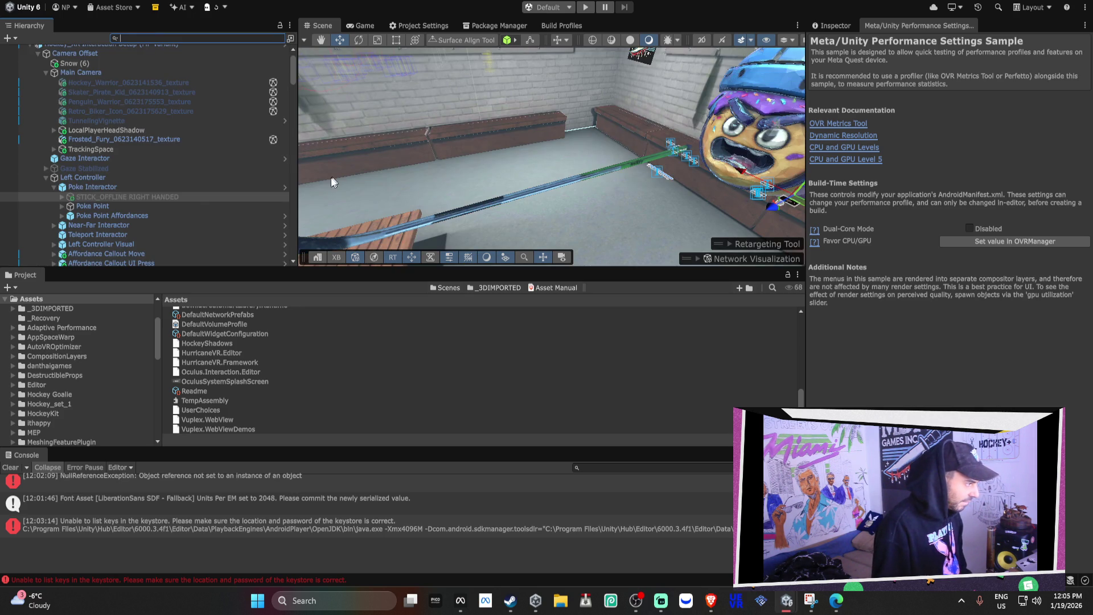
{"action": "left_click_drag", "start_coordinate": [122, 193], "coordinate": [90, 180]}
{"action": "left_click", "coordinate": [47, 177]}
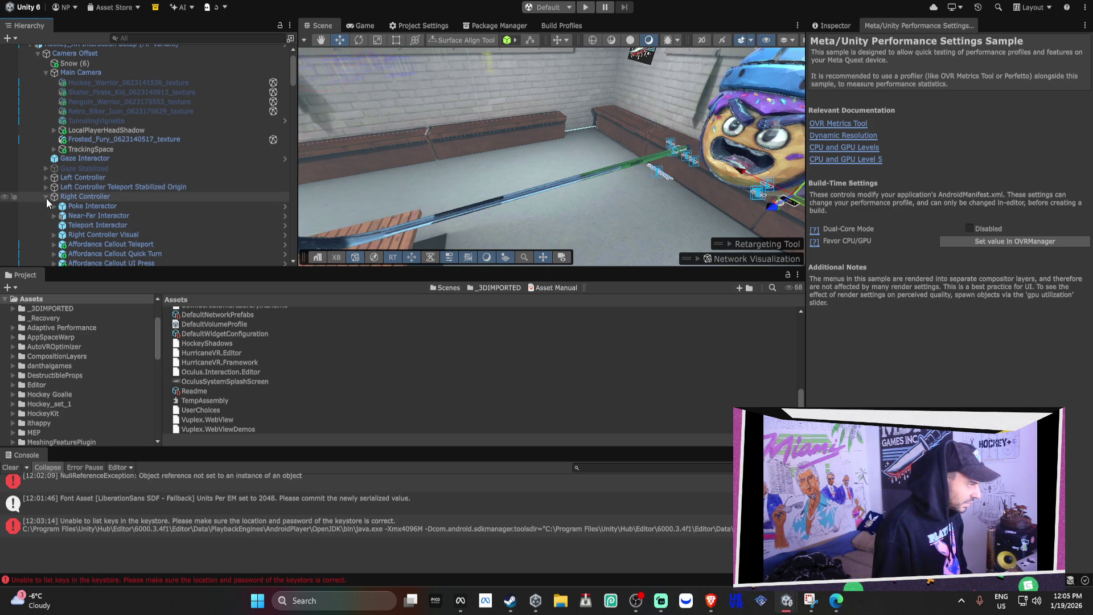
{"action": "left_click", "coordinate": [46, 196]}
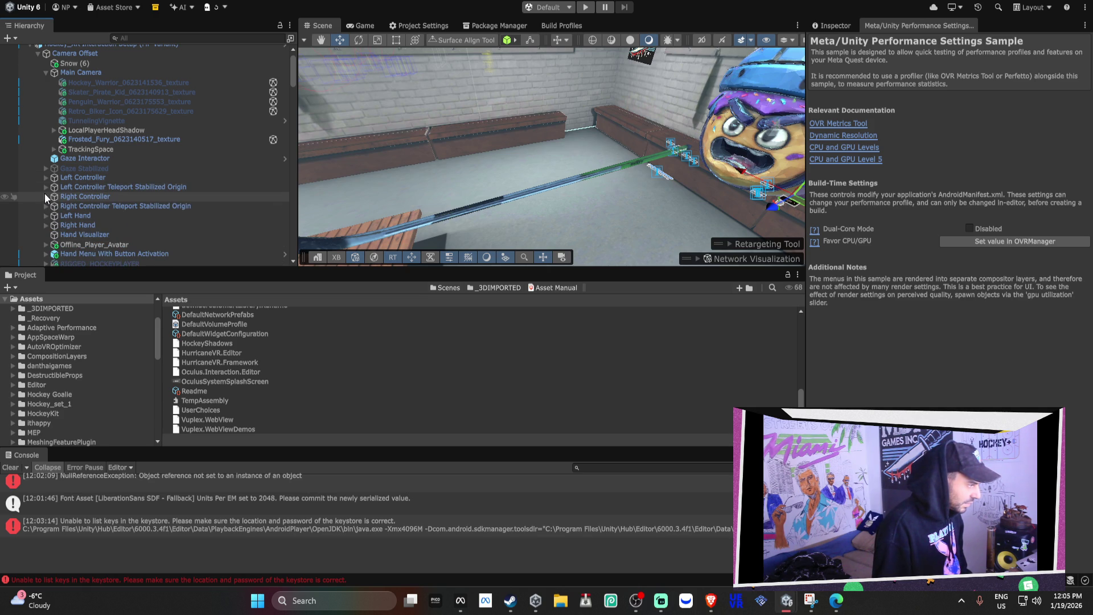
Collapse Main Camera, expand Right Controller, and select STICK_OFFLINE LEFT HANDED.
{"action": "scroll", "coordinate": [44, 193], "scroll_direction": "down", "scroll_amount": 1}
{"action": "scroll", "coordinate": [45, 191], "scroll_direction": "down", "scroll_amount": 2}
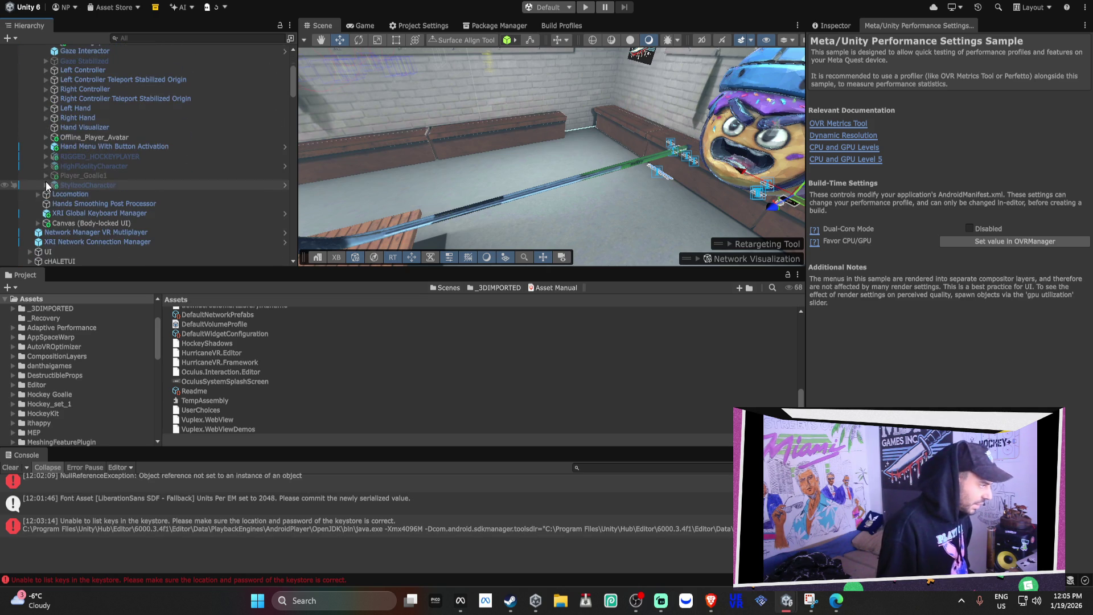
{"action": "scroll", "coordinate": [45, 182], "scroll_direction": "up", "scroll_amount": 3}
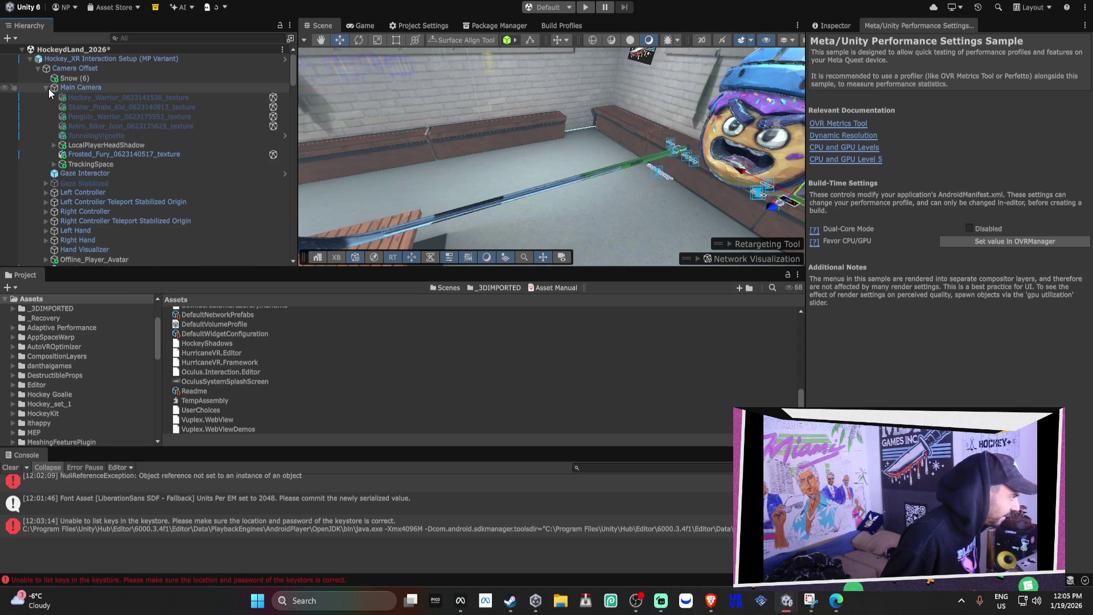
{"action": "left_click", "coordinate": [49, 88]}
{"action": "left_click", "coordinate": [46, 87]}
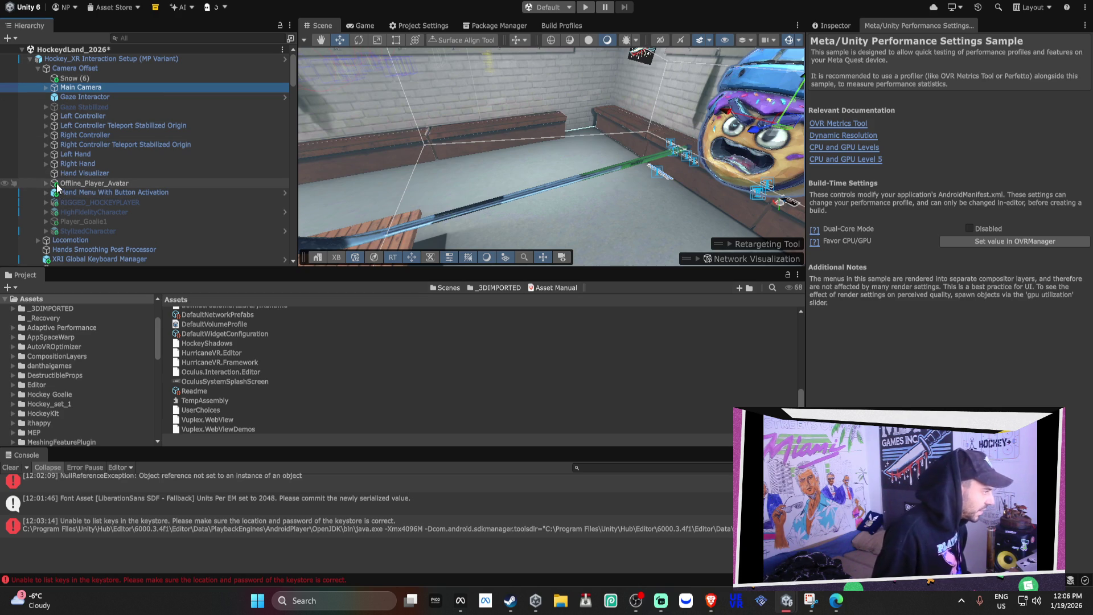
{"action": "left_click", "coordinate": [47, 136]}
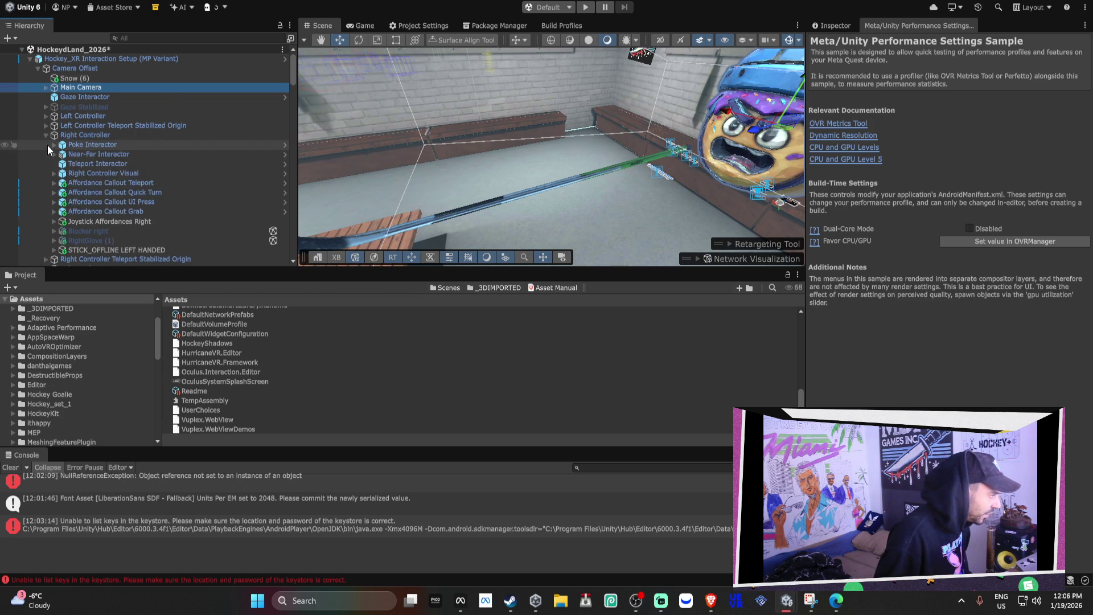
{"action": "scroll", "coordinate": [104, 213], "scroll_direction": "down", "scroll_amount": 2}
{"action": "left_click", "coordinate": [103, 214]}
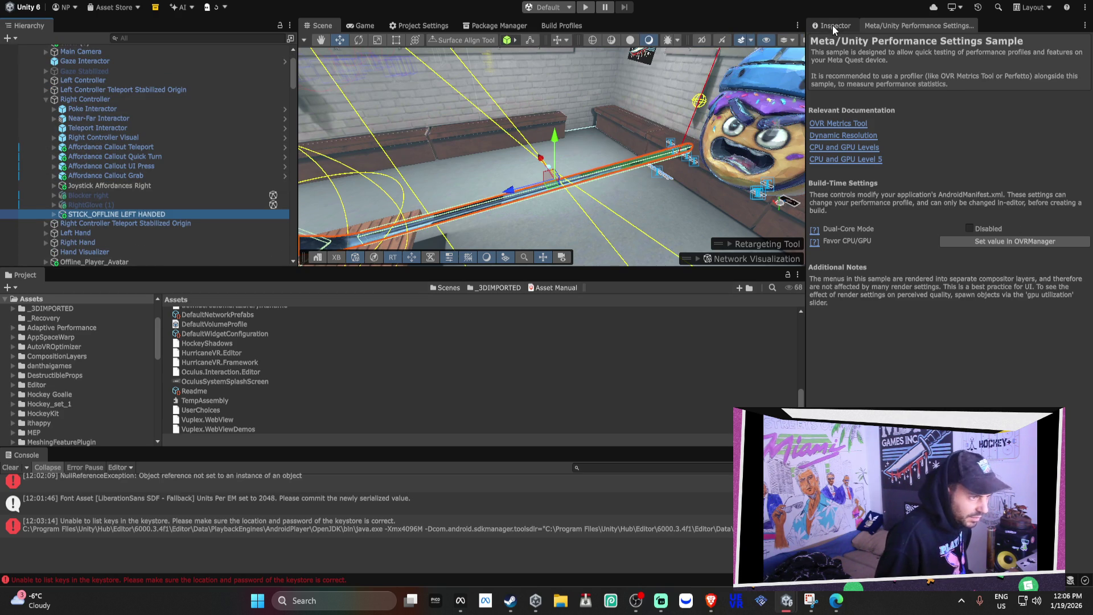
Try removing the stick's Rigidbody, dismiss the can't-remove warning, and check other component menus.
{"action": "scroll", "coordinate": [944, 251], "scroll_direction": "down", "scroll_amount": 15}
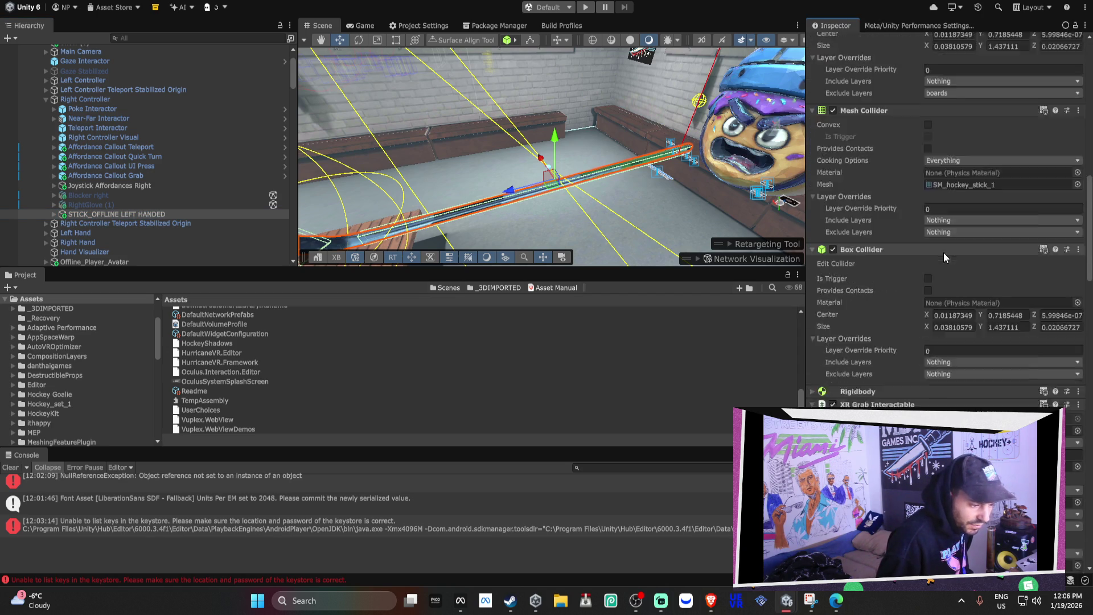
{"action": "right_click", "coordinate": [854, 134]}
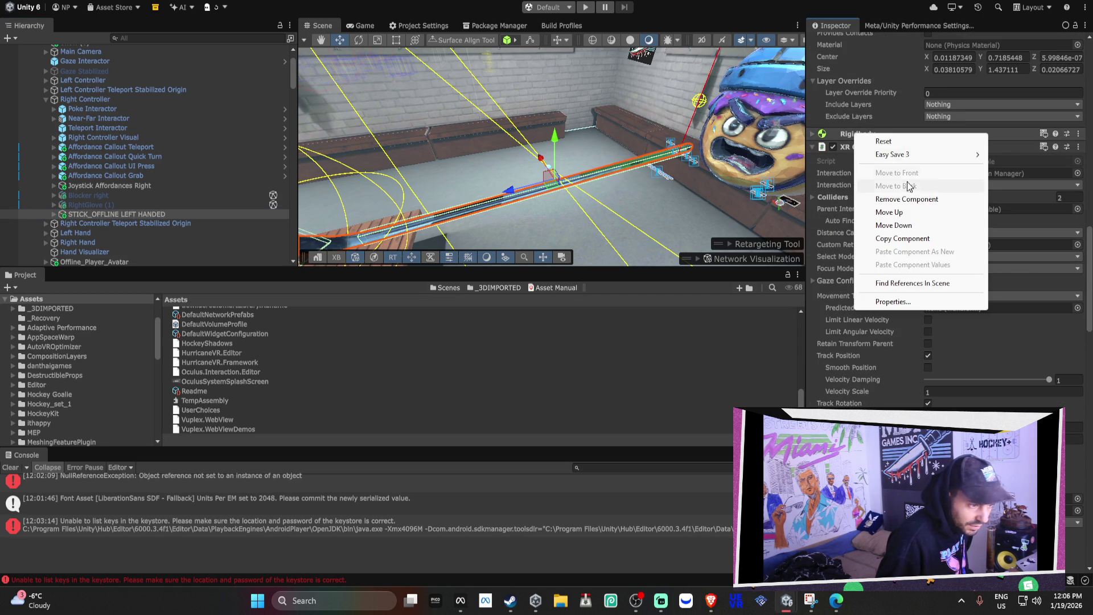
{"action": "left_click", "coordinate": [902, 199]}
{"action": "left_click", "coordinate": [613, 300]}
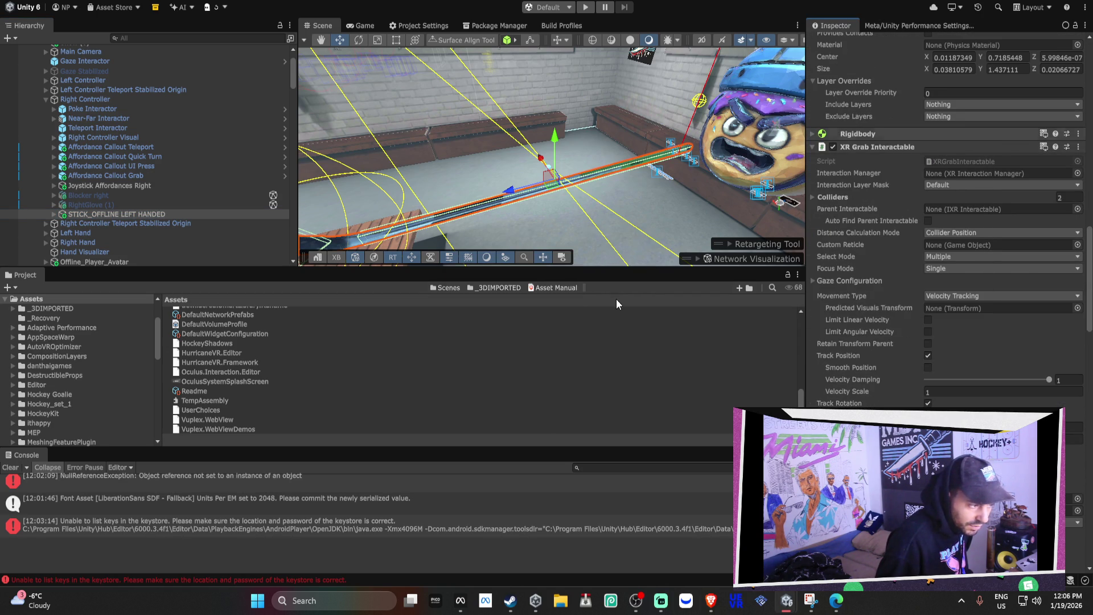
{"action": "right_click", "coordinate": [876, 146]}
{"action": "right_click", "coordinate": [849, 146]}
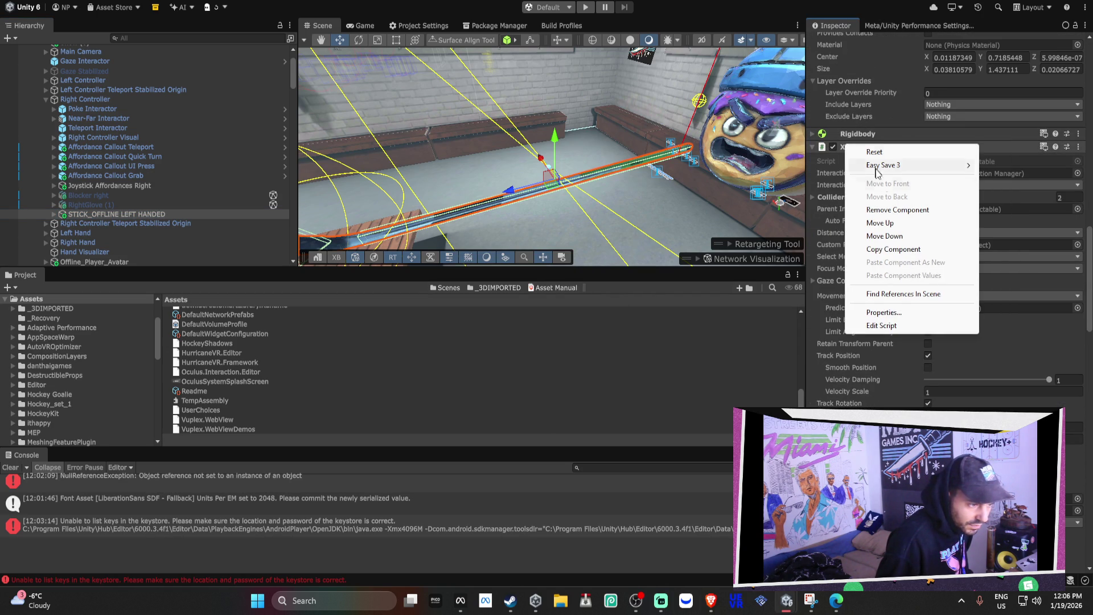
{"action": "left_click", "coordinate": [887, 211]}
{"action": "right_click", "coordinate": [859, 138]}
{"action": "left_click", "coordinate": [894, 202]}
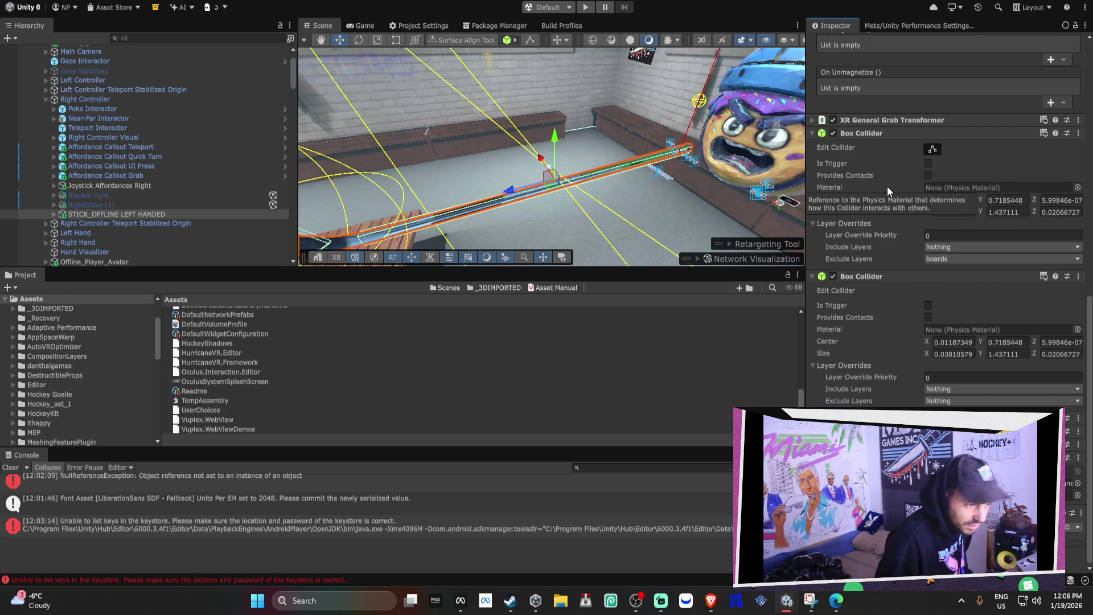
Remove the duplicate Box Collider from STICK_OFFLINE LEFT HANDED.
{"action": "right_click", "coordinate": [863, 276]}
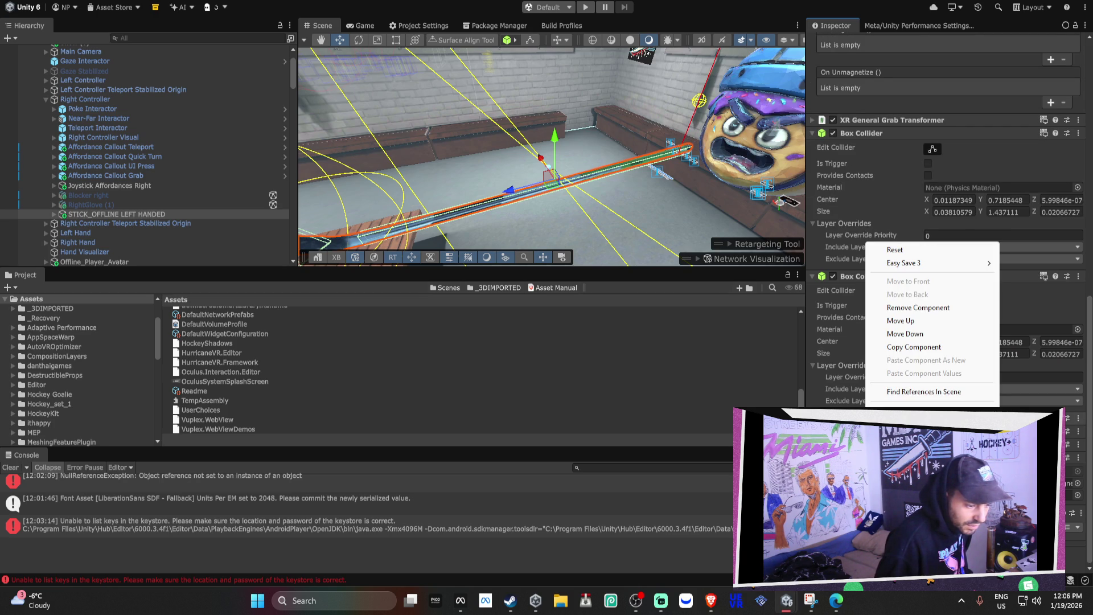
{"action": "left_click", "coordinate": [923, 308]}
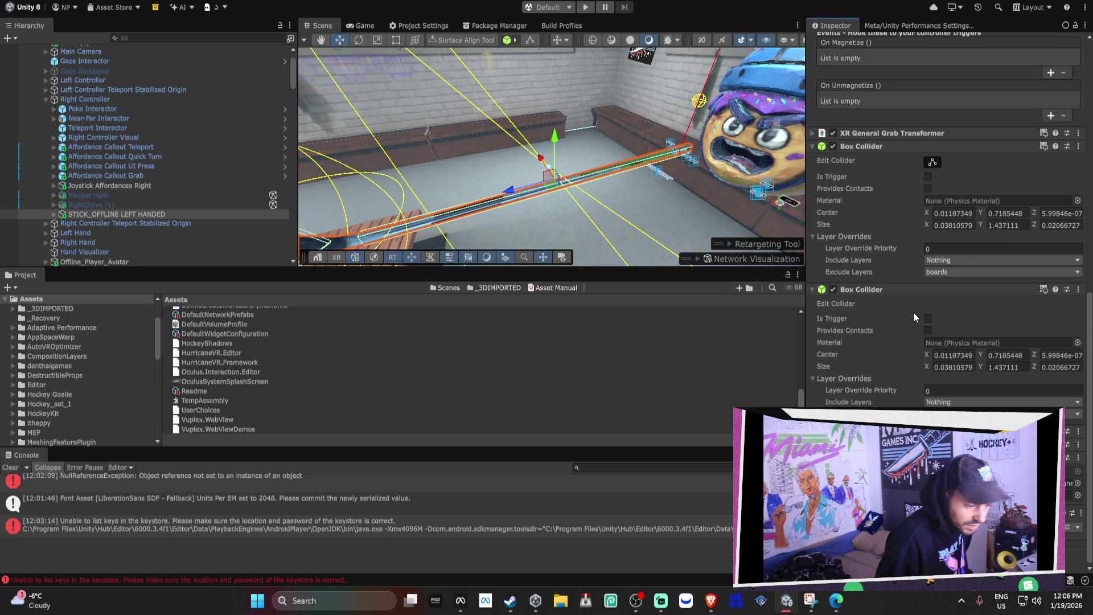
{"action": "scroll", "coordinate": [913, 312], "scroll_direction": "up", "scroll_amount": 8}
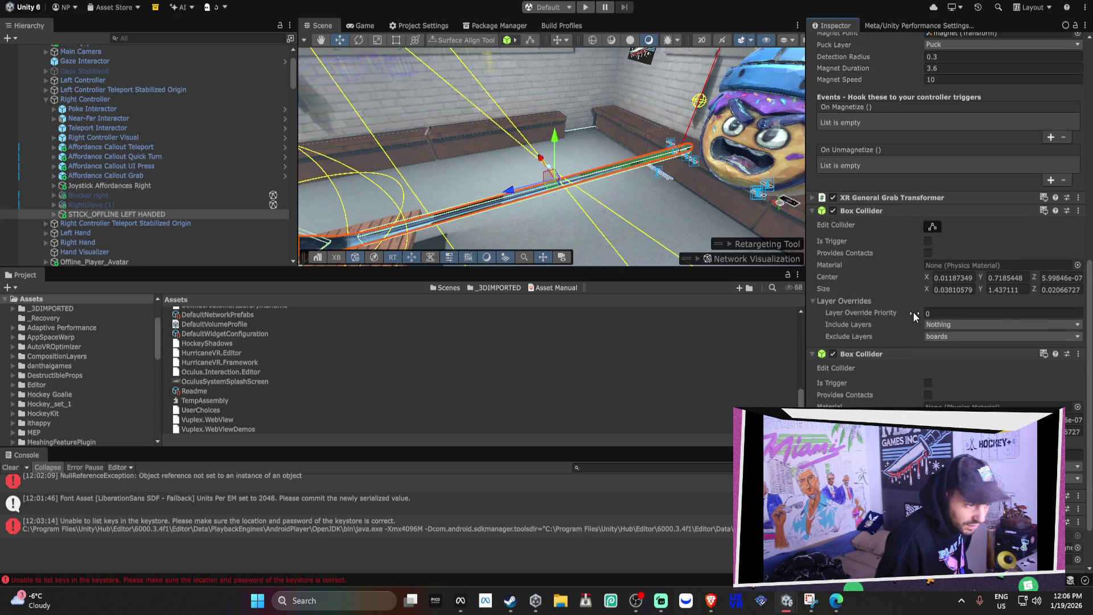
{"action": "scroll", "coordinate": [913, 312], "scroll_direction": "up", "scroll_amount": 4}
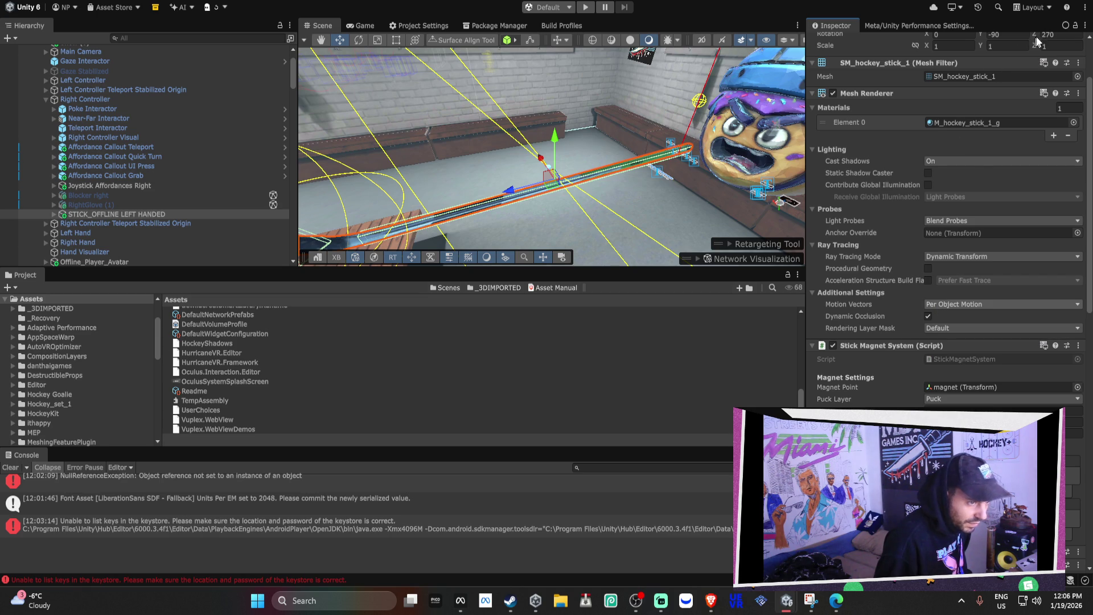
Reselect the left-handed stick and duplicate it with Ctrl+D.
{"action": "scroll", "coordinate": [978, 244], "scroll_direction": "down", "scroll_amount": 5}
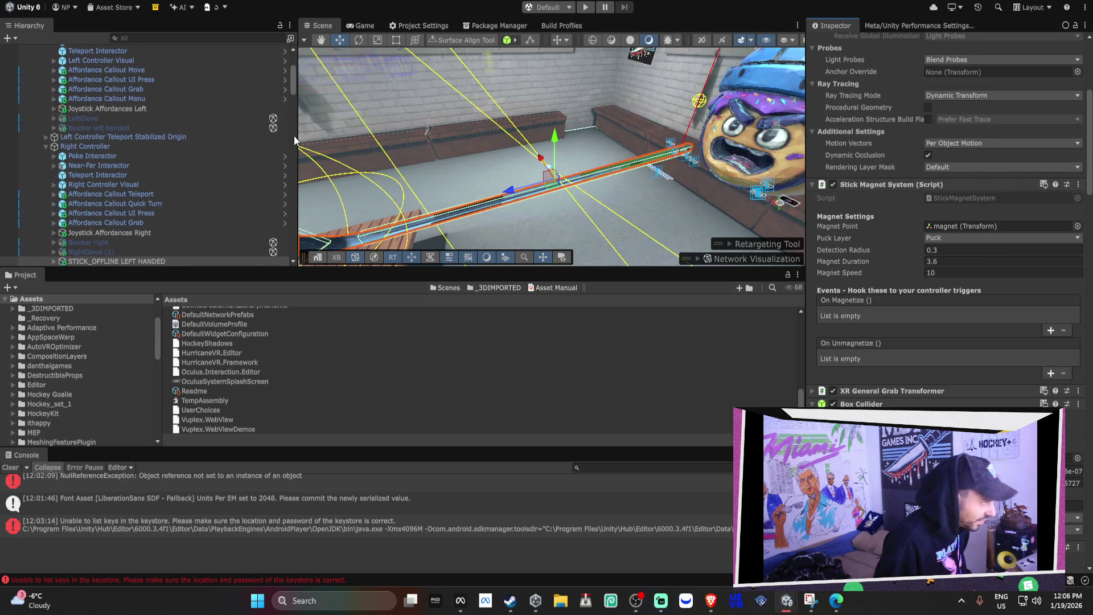
{"action": "scroll", "coordinate": [148, 100], "scroll_direction": "up", "scroll_amount": 2}
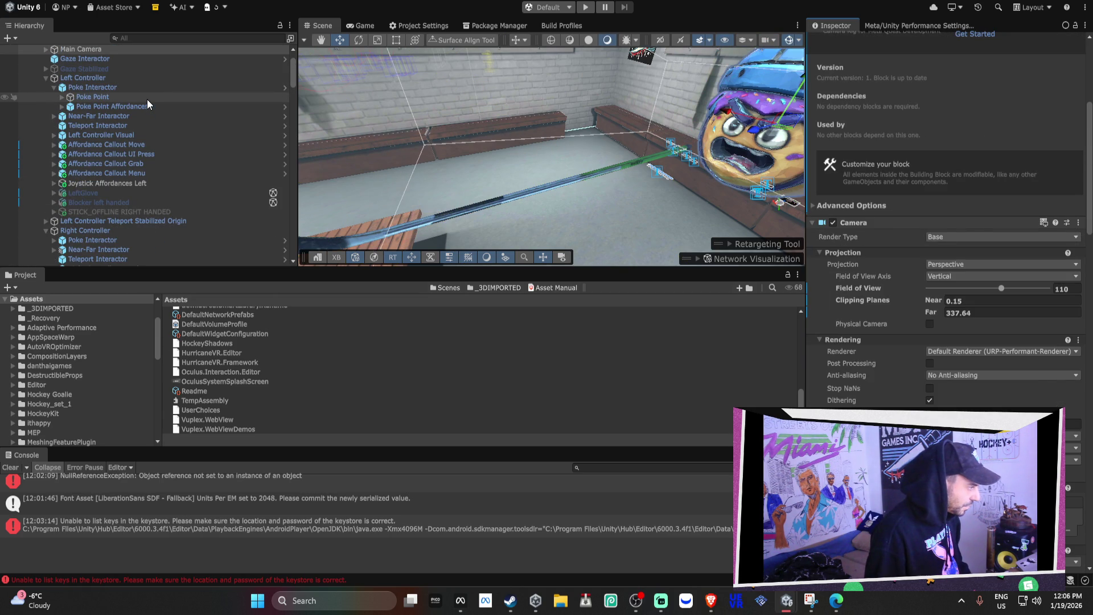
{"action": "scroll", "coordinate": [147, 99], "scroll_direction": "down", "scroll_amount": 3}
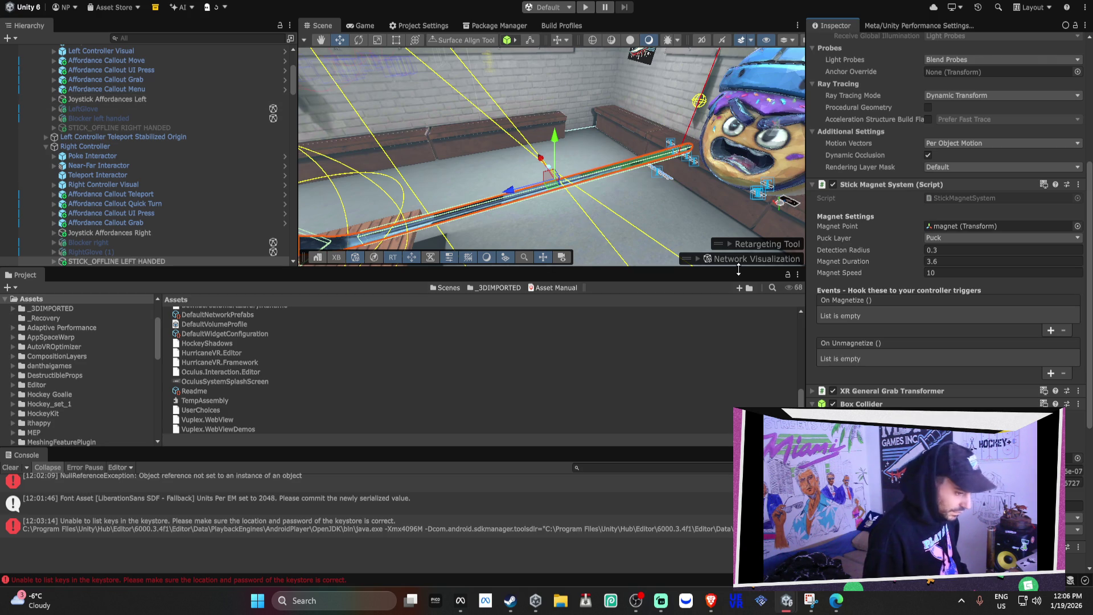
{"action": "key", "text": "ctrl+z"}
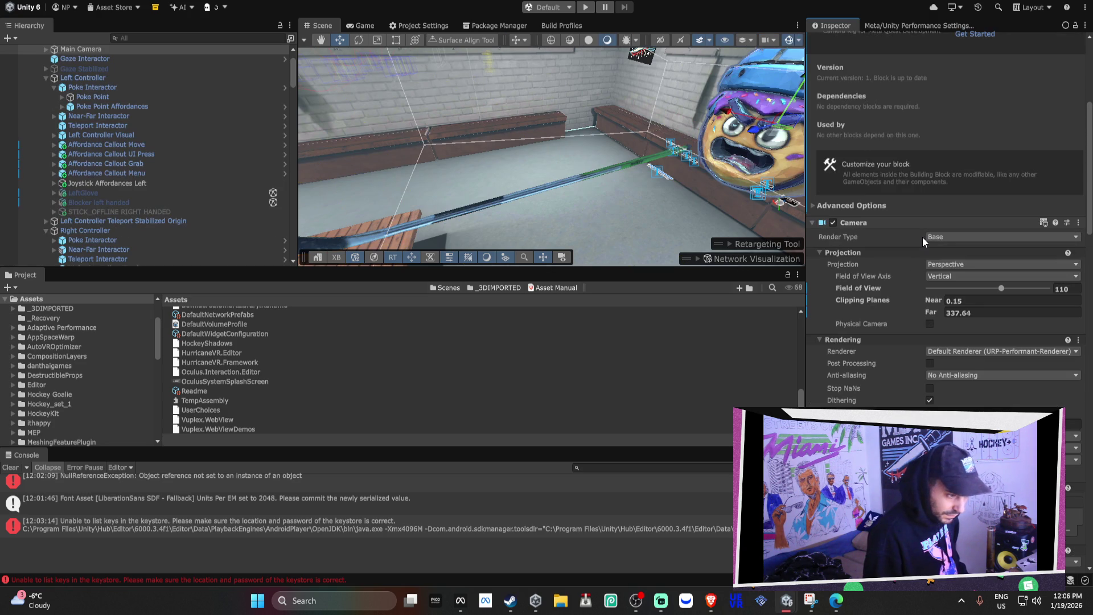
{"action": "key", "text": "ctrl+y"}
{"action": "scroll", "coordinate": [920, 228], "scroll_direction": "down", "scroll_amount": 3}
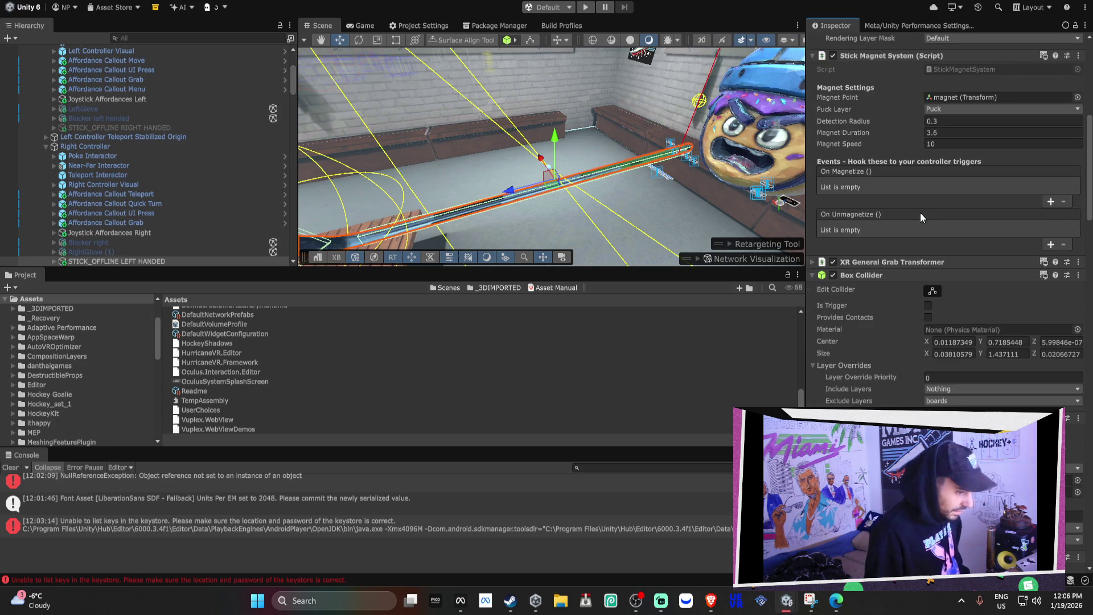
{"action": "key", "text": "ctrl+d"}
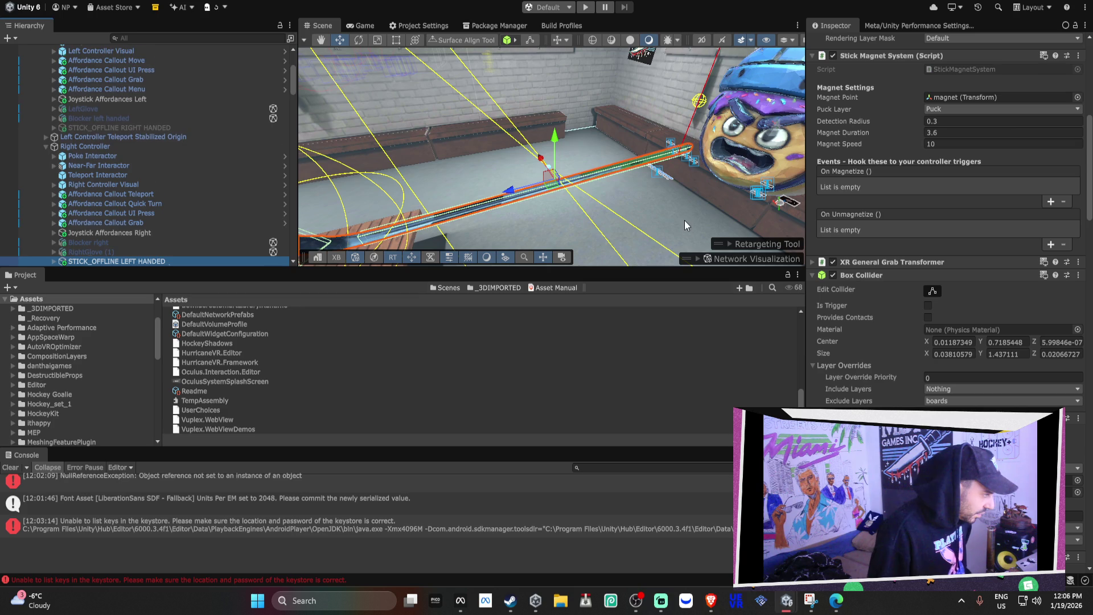
Deactivate the copy STICK_OFFLINE LEFT HANDED (1) and reselect the original stick.
{"action": "left_click", "coordinate": [833, 56]}
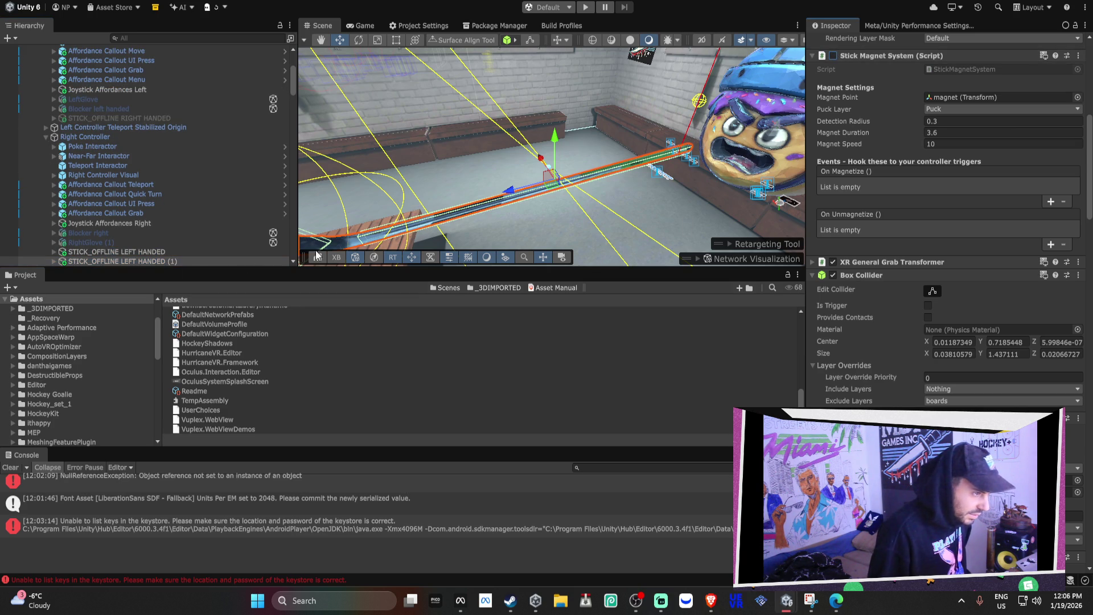
{"action": "left_click", "coordinate": [833, 56]}
{"action": "scroll", "coordinate": [833, 66], "scroll_direction": "up", "scroll_amount": 4}
{"action": "scroll", "coordinate": [832, 66], "scroll_direction": "up", "scroll_amount": 3}
{"action": "left_click", "coordinate": [836, 44]}
{"action": "left_click", "coordinate": [94, 252]}
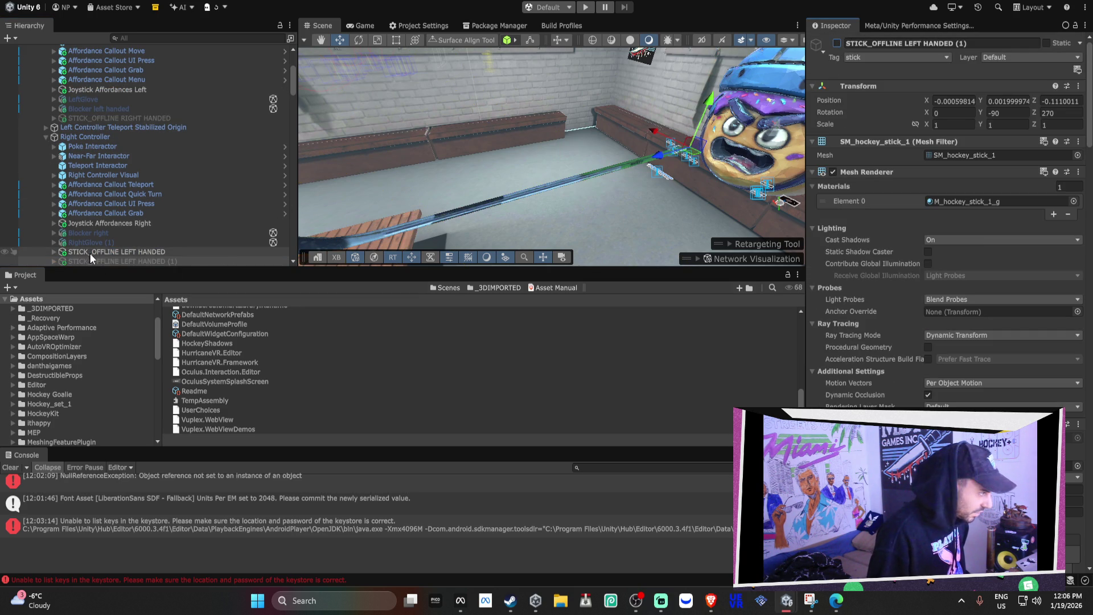
Collapse the left-handed stick's components and remove its XR Grab Interactable and Rigidbody.
{"action": "left_click", "coordinate": [885, 172]}
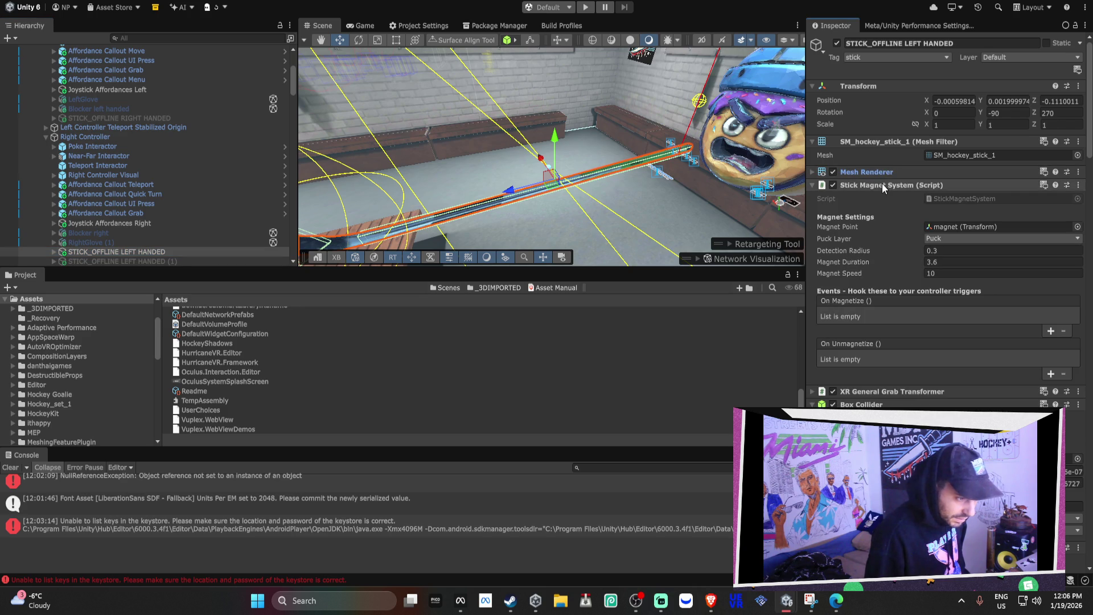
{"action": "left_click", "coordinate": [882, 183]}
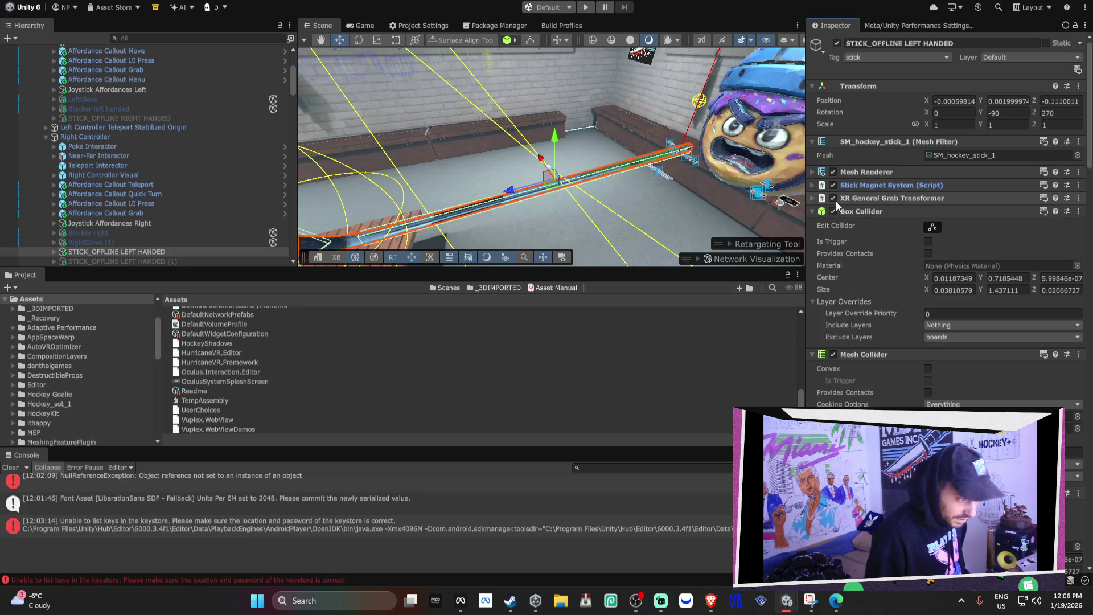
{"action": "left_click", "coordinate": [859, 211]}
{"action": "left_click", "coordinate": [859, 224]}
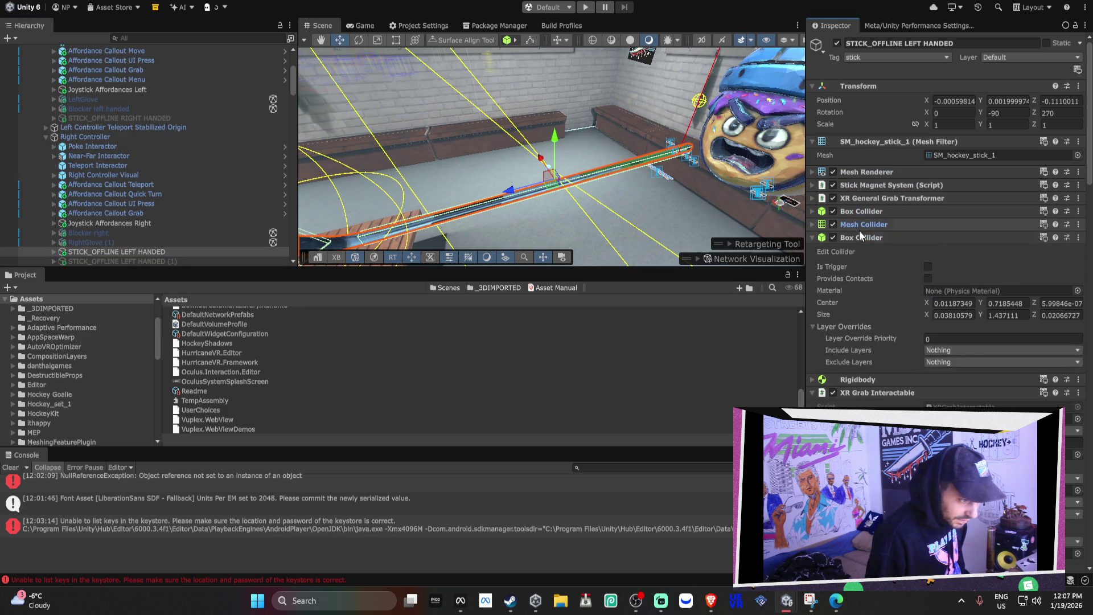
{"action": "left_click", "coordinate": [860, 237]}
{"action": "right_click", "coordinate": [862, 262]}
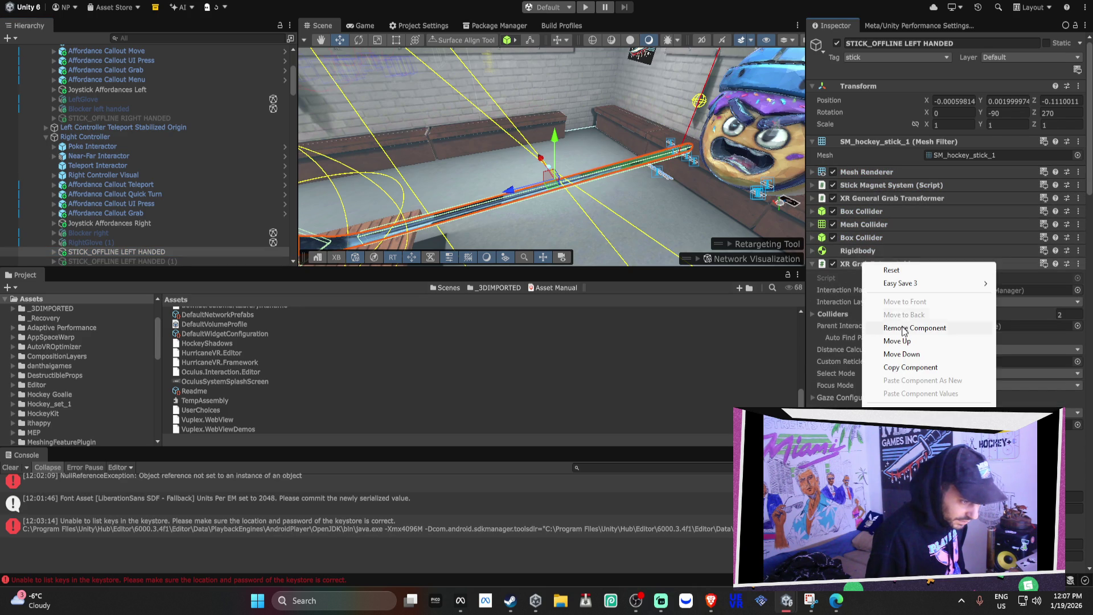
{"action": "left_click", "coordinate": [894, 326]}
{"action": "right_click", "coordinate": [864, 250]}
{"action": "left_click", "coordinate": [894, 315]}
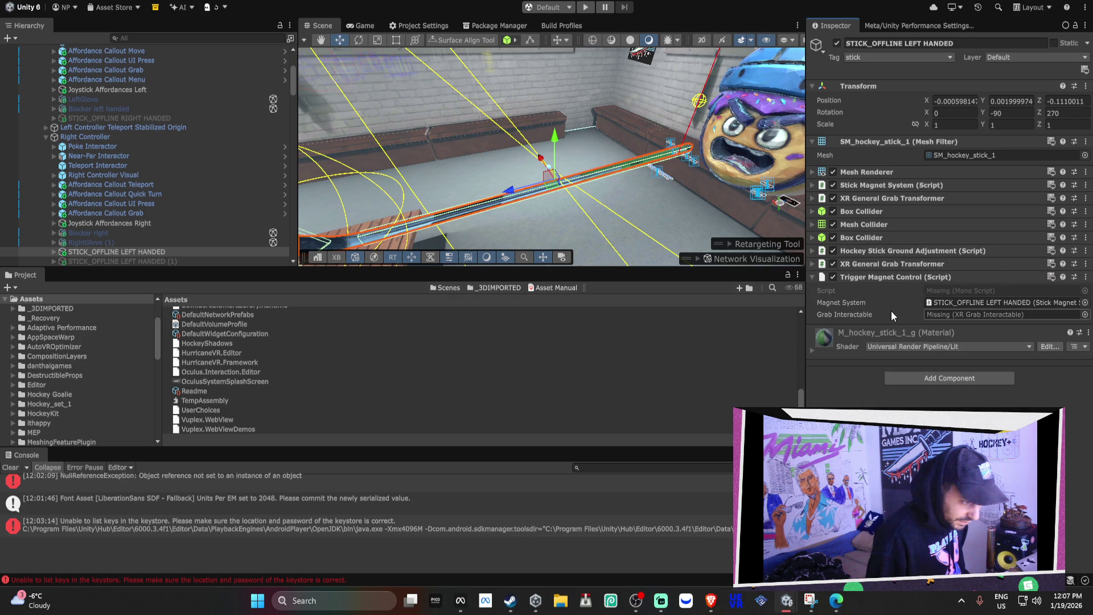
Duplicate STICK_OFFLINE RIGHT HANDED as a backup with Ctrl+D.
{"action": "left_click", "coordinate": [871, 199]}
{"action": "left_click", "coordinate": [873, 199]}
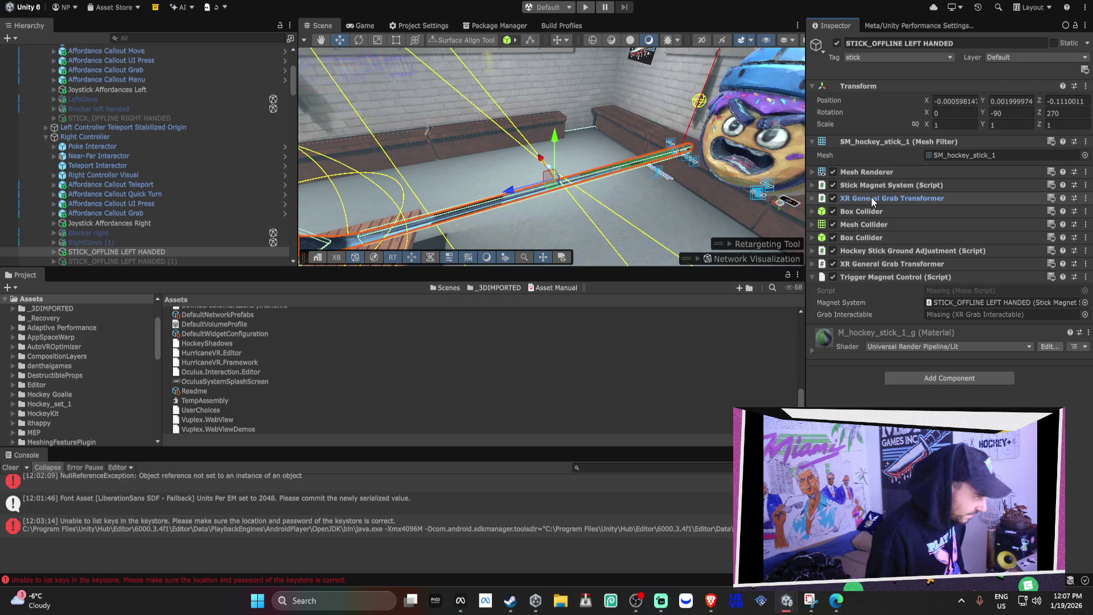
{"action": "left_click", "coordinate": [135, 117]}
{"action": "key", "text": "ctrl+d"}
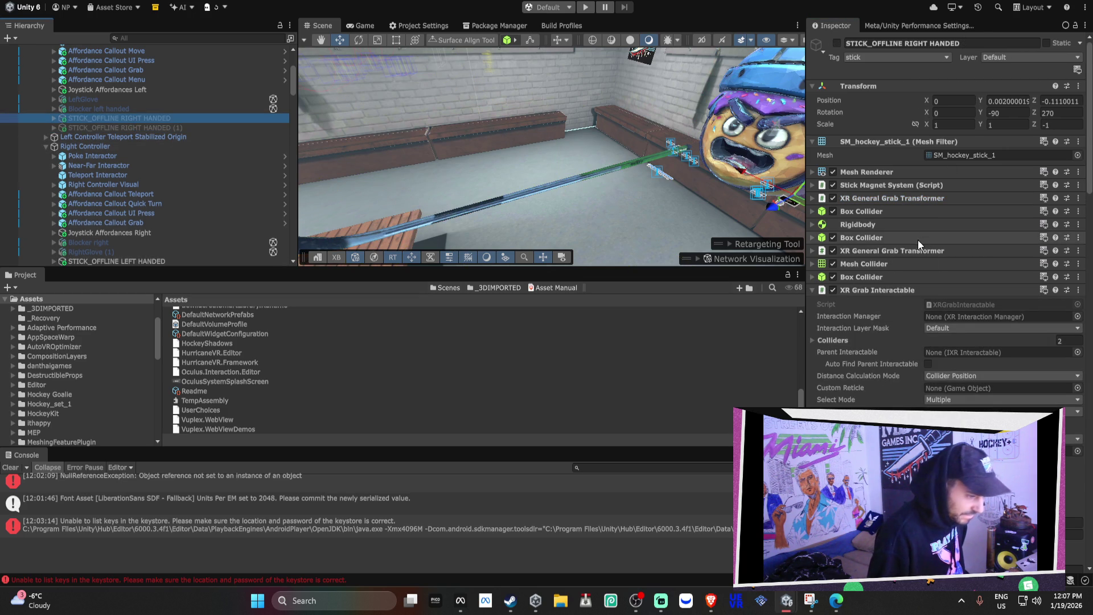
Remove XR Grab Interactable, then Rigidbody, from STICK_OFFLINE RIGHT HANDED after the dependency warning.
{"action": "right_click", "coordinate": [856, 227]}
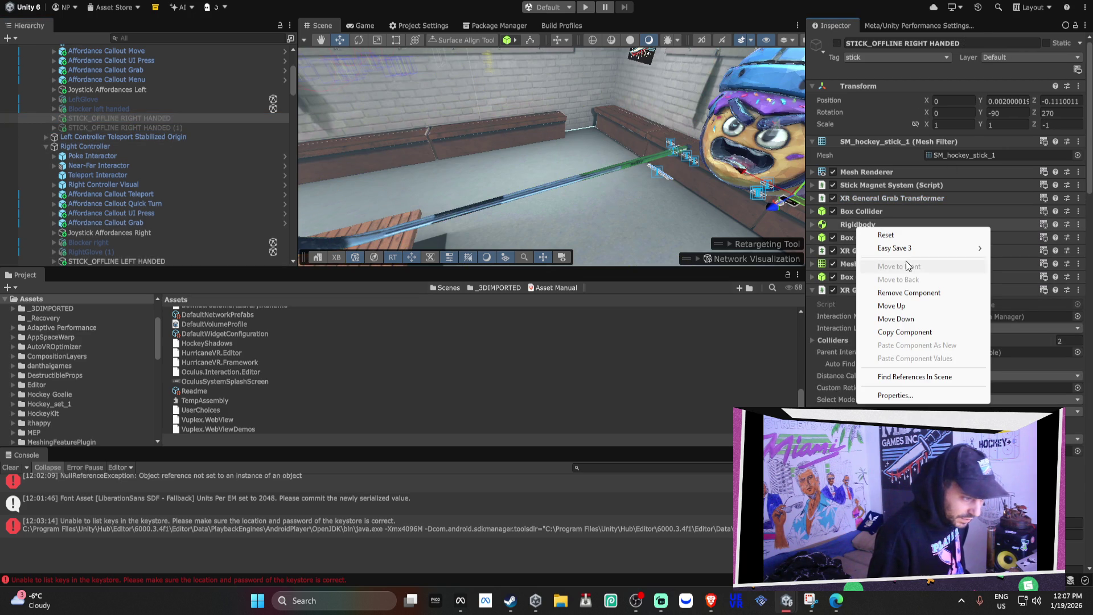
{"action": "left_click", "coordinate": [901, 292]}
{"action": "left_click", "coordinate": [615, 301]}
{"action": "right_click", "coordinate": [868, 290]}
{"action": "left_click", "coordinate": [900, 359]}
{"action": "right_click", "coordinate": [859, 226]}
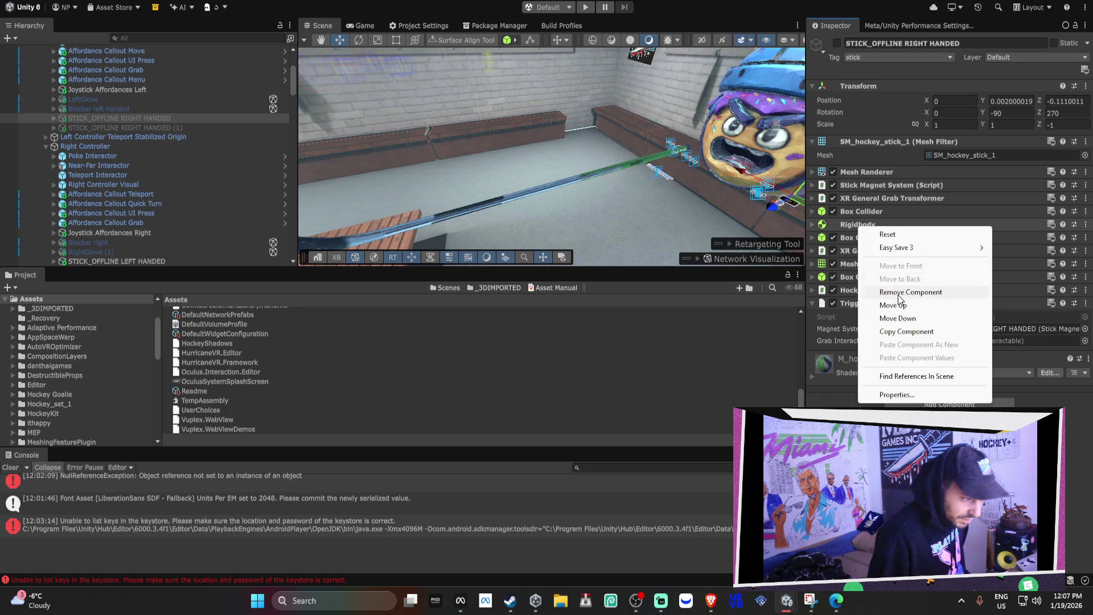
{"action": "left_click", "coordinate": [899, 293]}
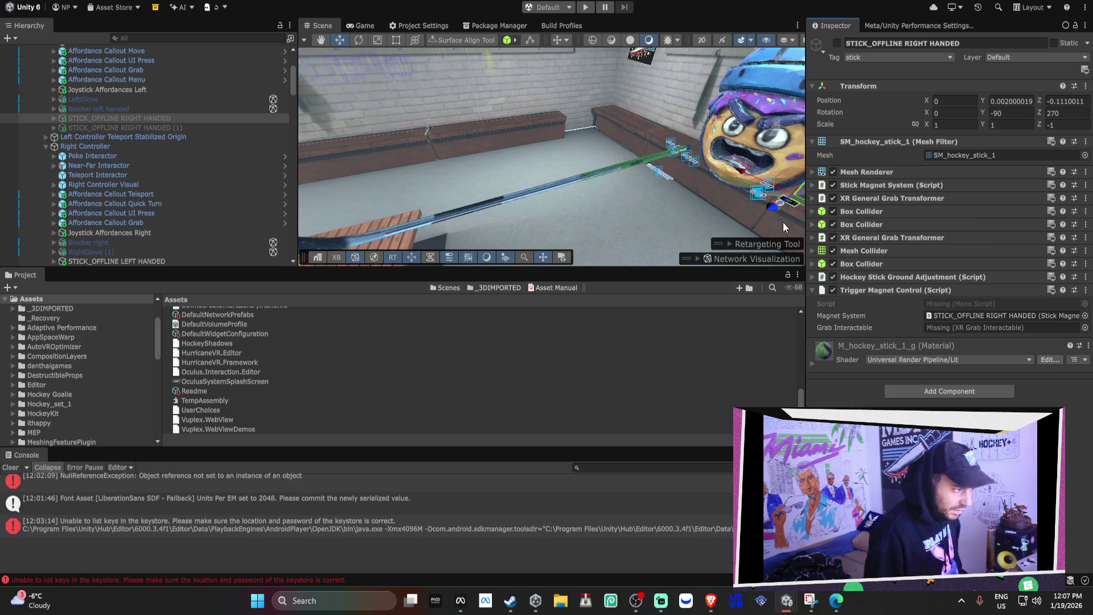
{"action": "left_click", "coordinate": [54, 118]}
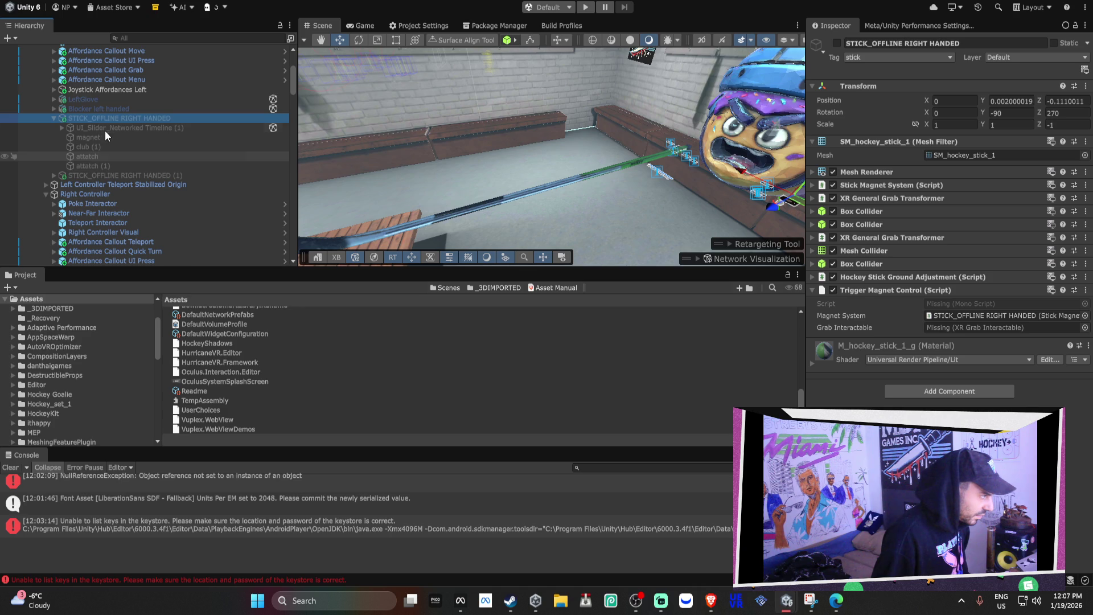
{"action": "left_click", "coordinate": [55, 119]}
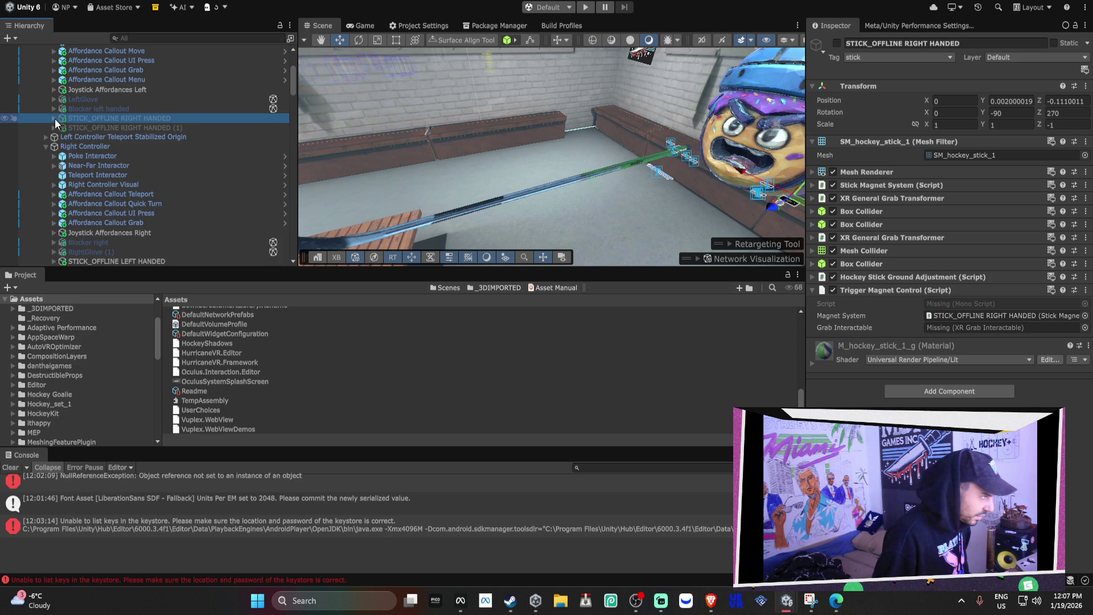
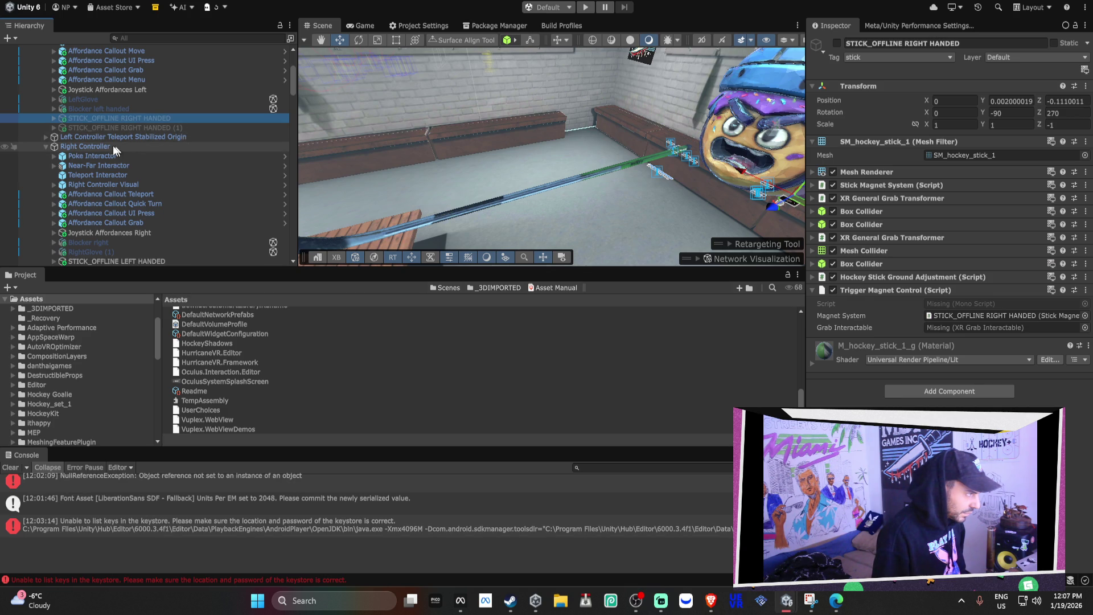
Expand STICK_OFFLINE RIGHT HANDED and STICK_OFFLINE LEFT HANDED in the Hierarchy to show their children.
{"action": "left_click", "coordinate": [54, 118]}
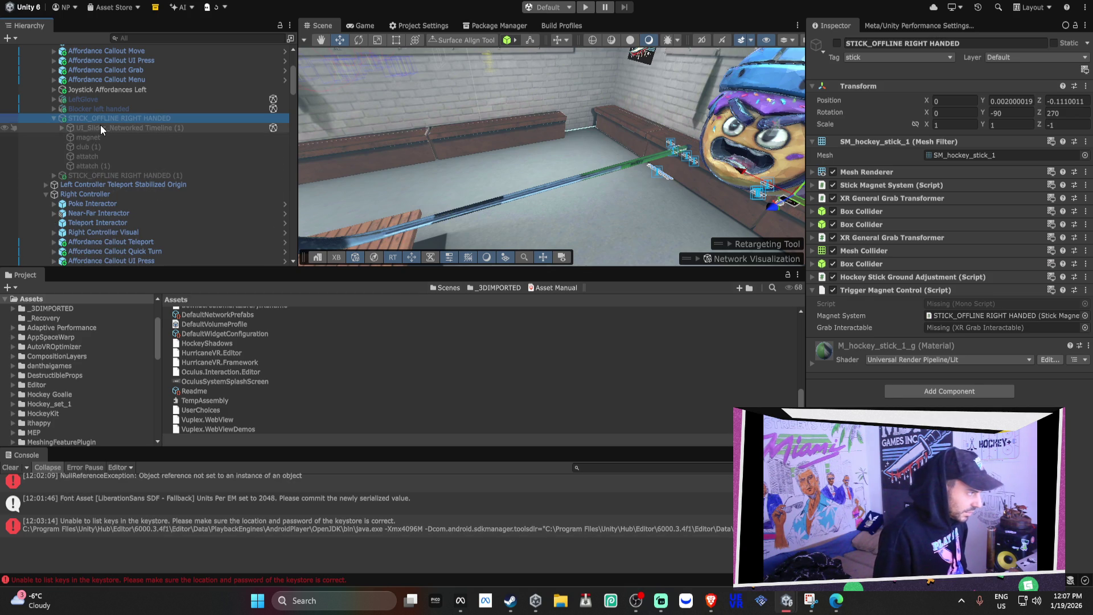
{"action": "scroll", "coordinate": [104, 119], "scroll_direction": "down", "scroll_amount": 4}
{"action": "scroll", "coordinate": [101, 136], "scroll_direction": "down", "scroll_amount": 2}
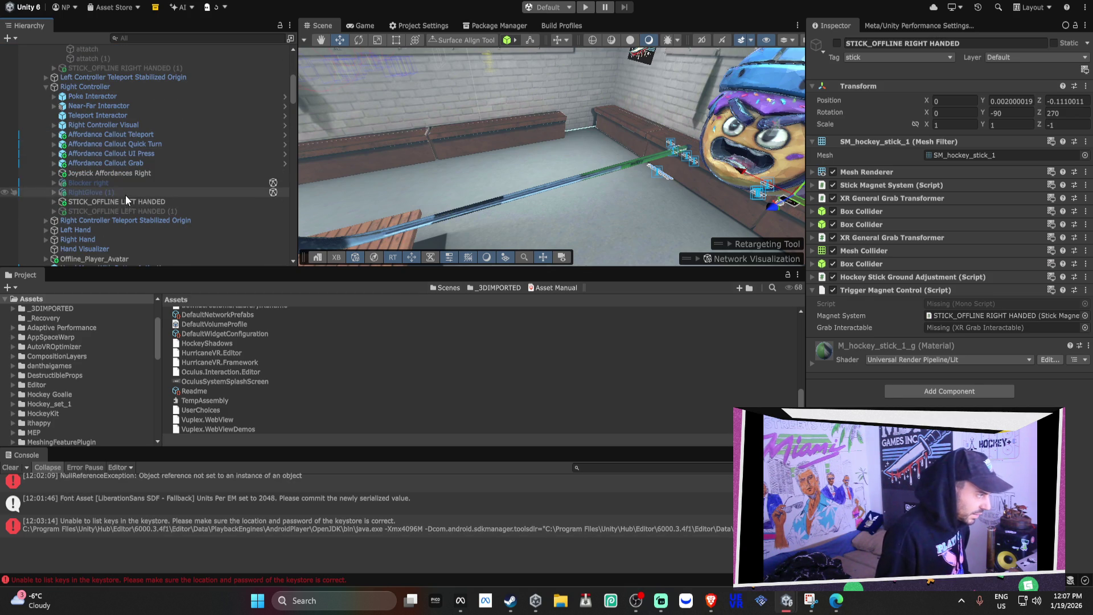
{"action": "left_click", "coordinate": [128, 199]}
{"action": "left_click", "coordinate": [52, 202]}
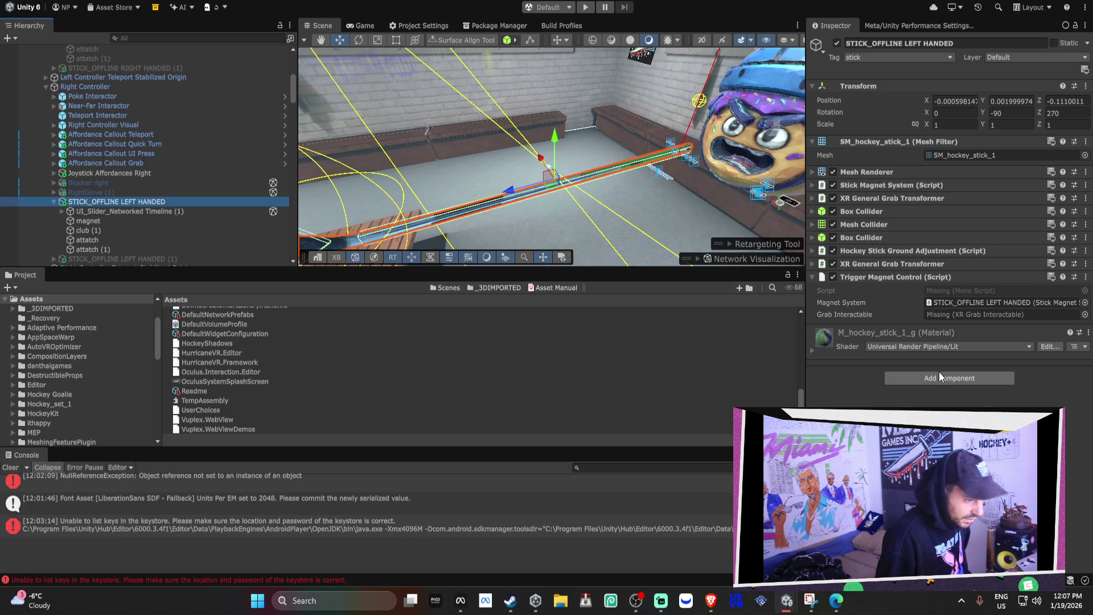
Expand and collapse the XR General Grab Transformer components in the Inspector to inspect their settings.
{"action": "left_click", "coordinate": [893, 261]}
{"action": "left_click", "coordinate": [894, 260]}
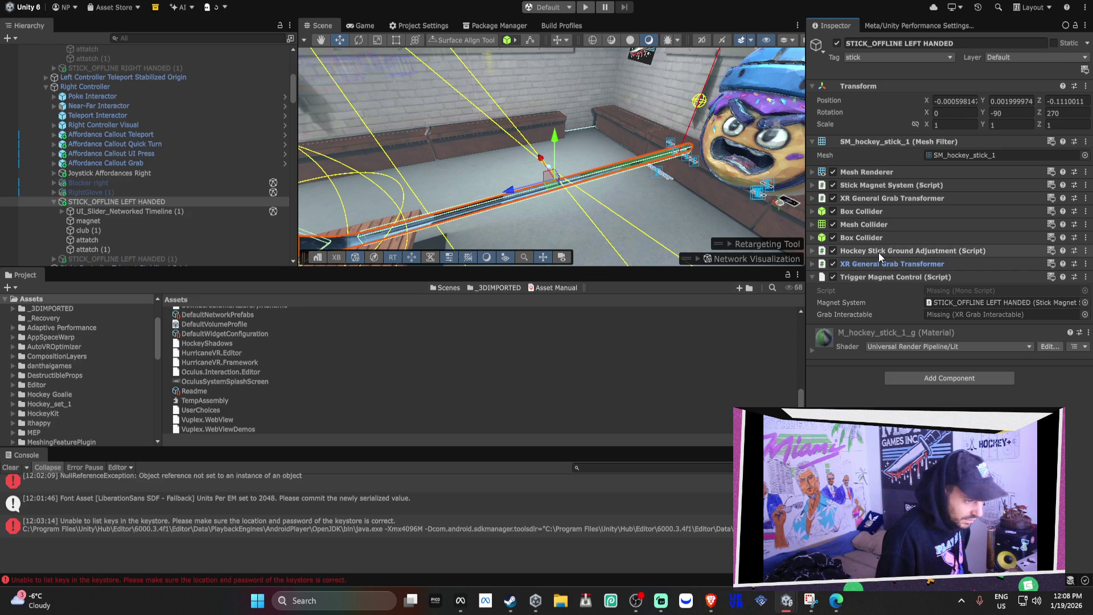
{"action": "left_click", "coordinate": [882, 198]}
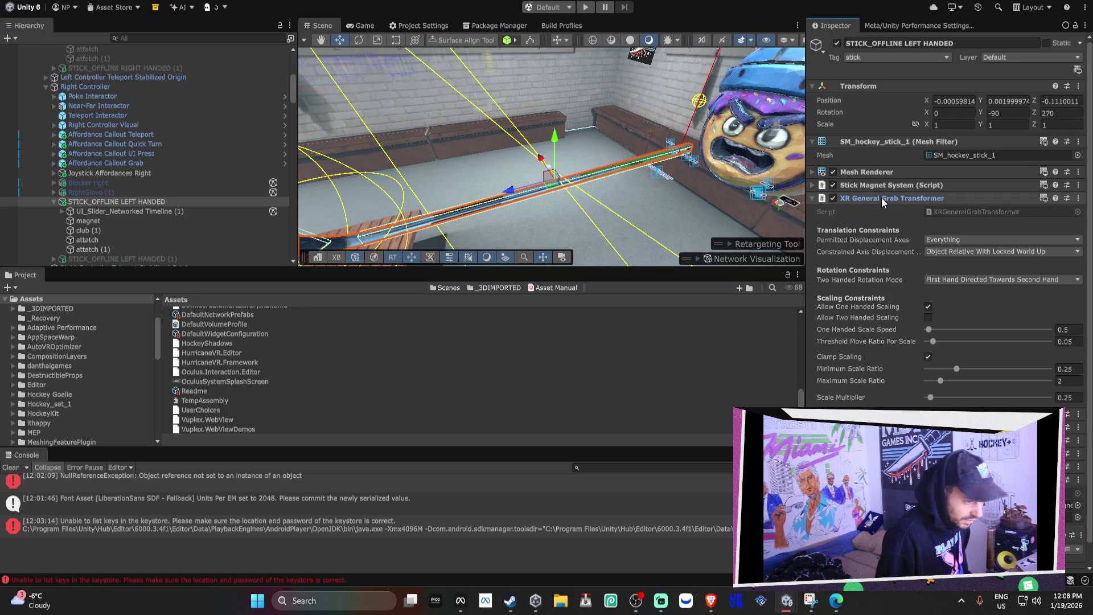
{"action": "left_click", "coordinate": [881, 199]}
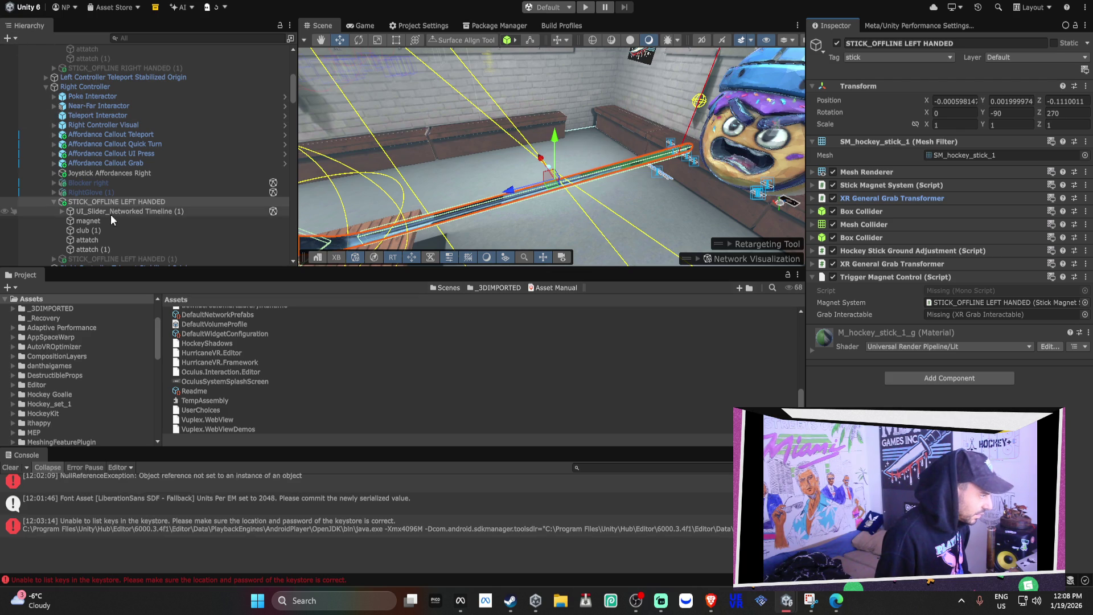
Create an empty child GameObject under STICK_OFFLINE LEFT HANDED, then dismiss the Add Component search.
{"action": "right_click", "coordinate": [97, 202]}
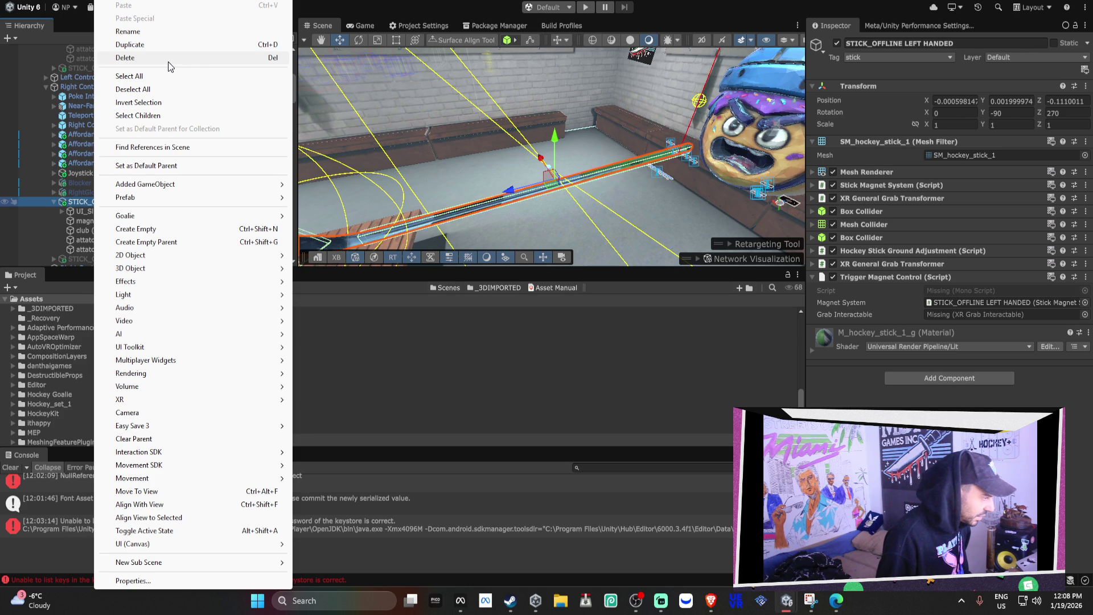
{"action": "left_click", "coordinate": [169, 228]}
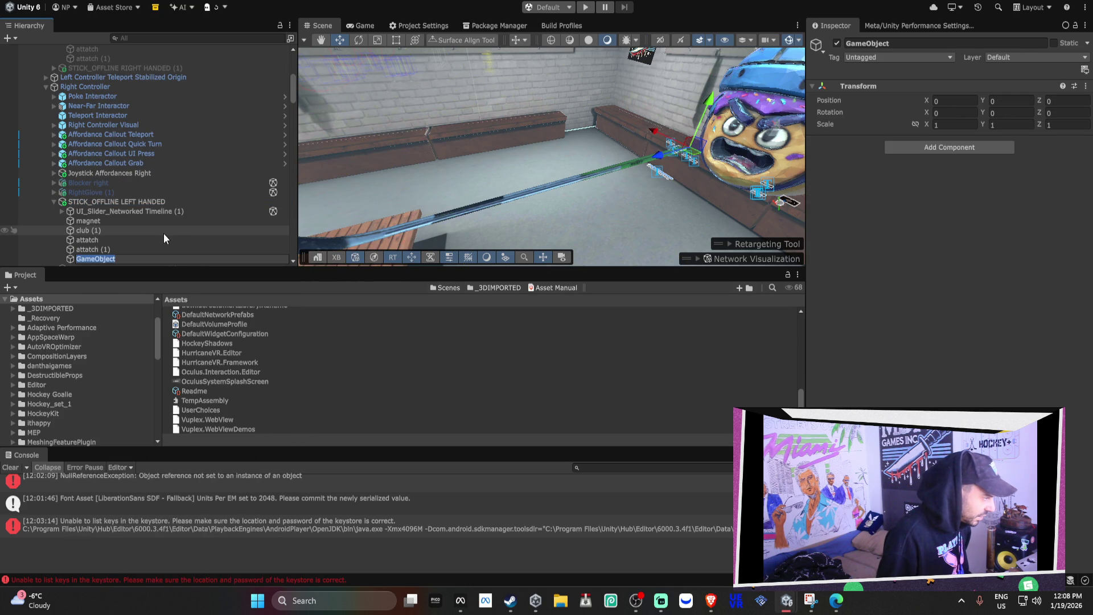
{"action": "left_click", "coordinate": [931, 148]}
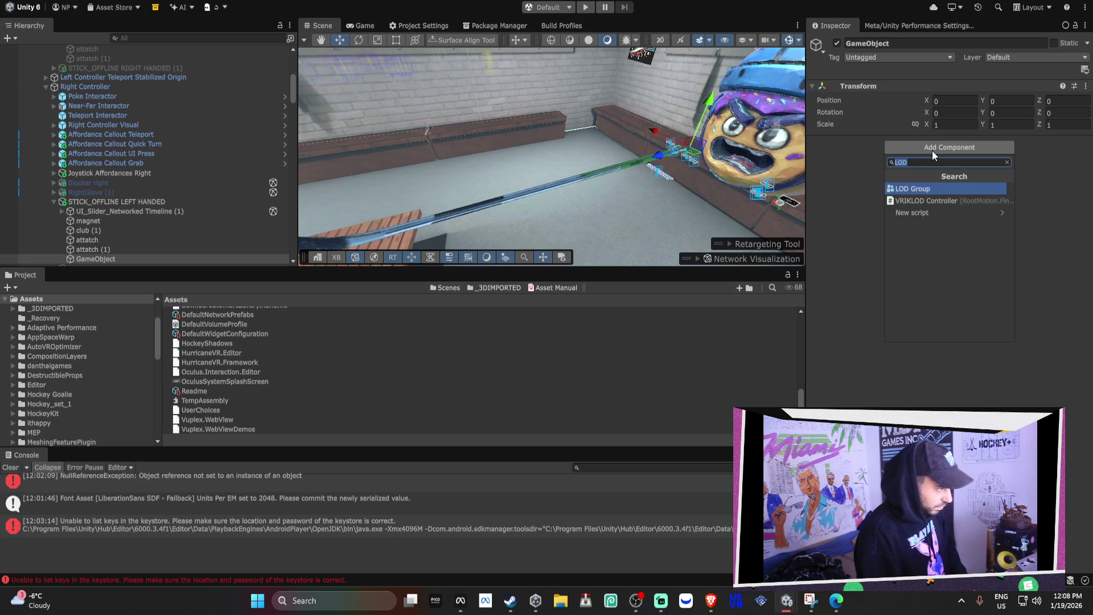
{"action": "left_click", "coordinate": [115, 256]}
Clear the selection, collapse STICK_OFFLINE LEFT HANDED, and orbit the Scene view around the locker room.
{"action": "key", "text": "Delete"}
{"action": "left_click", "coordinate": [54, 202]}
{"action": "mouse_move", "coordinate": [549, 177]}
{"action": "left_mouse_down"}
{"action": "mouse_move", "coordinate": [495, 123]}
{"action": "mouse_move", "coordinate": [525, 127]}
{"action": "mouse_move", "coordinate": [434, 127]}
{"action": "mouse_move", "coordinate": [725, 121]}
{"action": "left_mouse_up"}
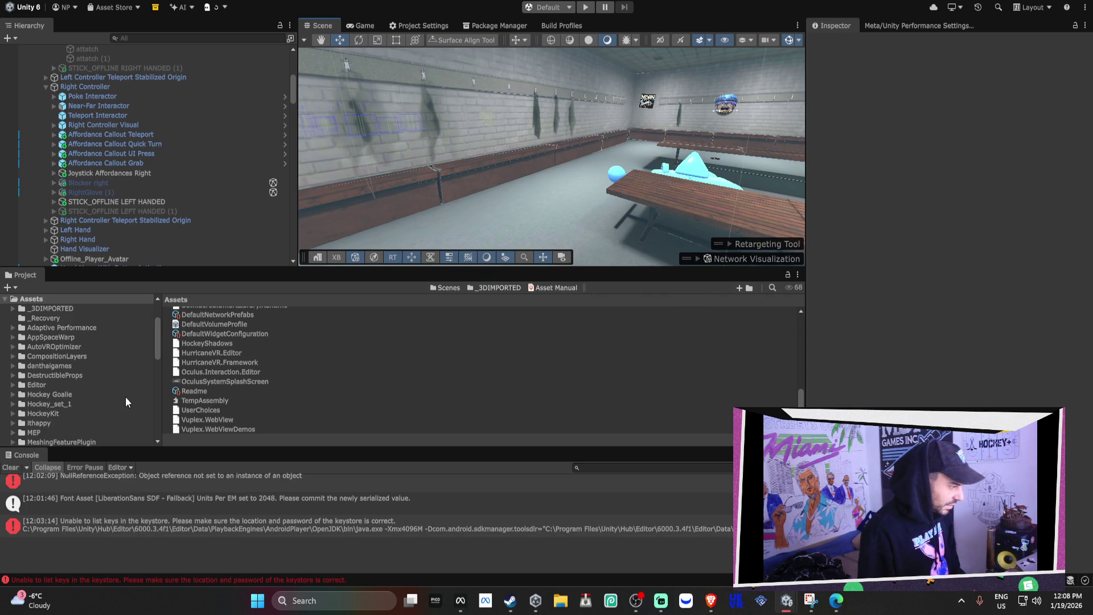
Bring up the Build Profiles page and show the Scenes folder contents.
{"action": "scroll", "coordinate": [125, 396], "scroll_direction": "down", "scroll_amount": 5}
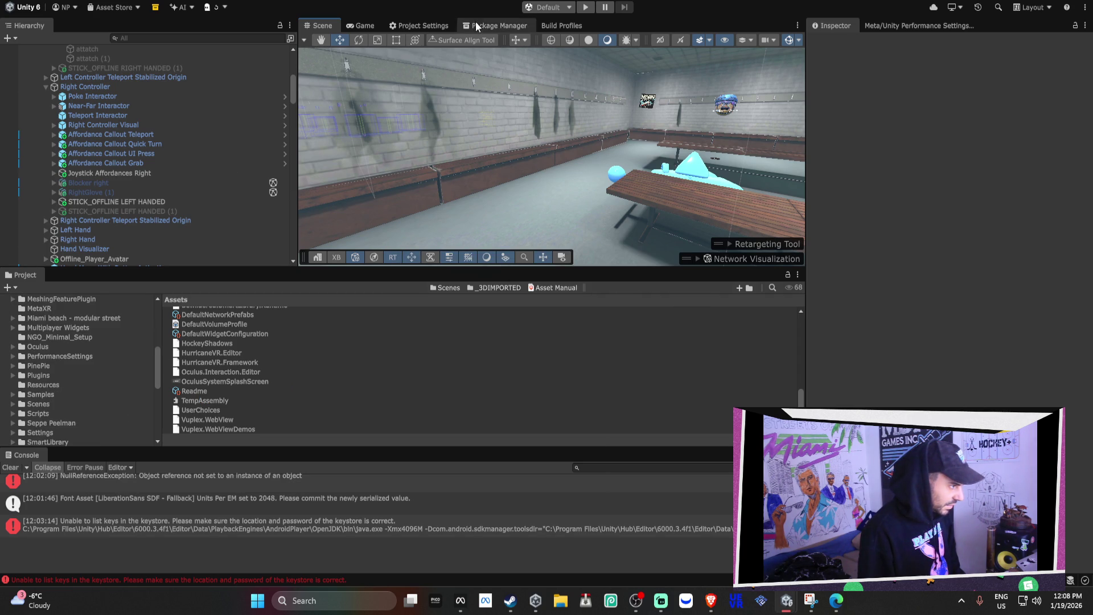
{"action": "left_click", "coordinate": [564, 25]}
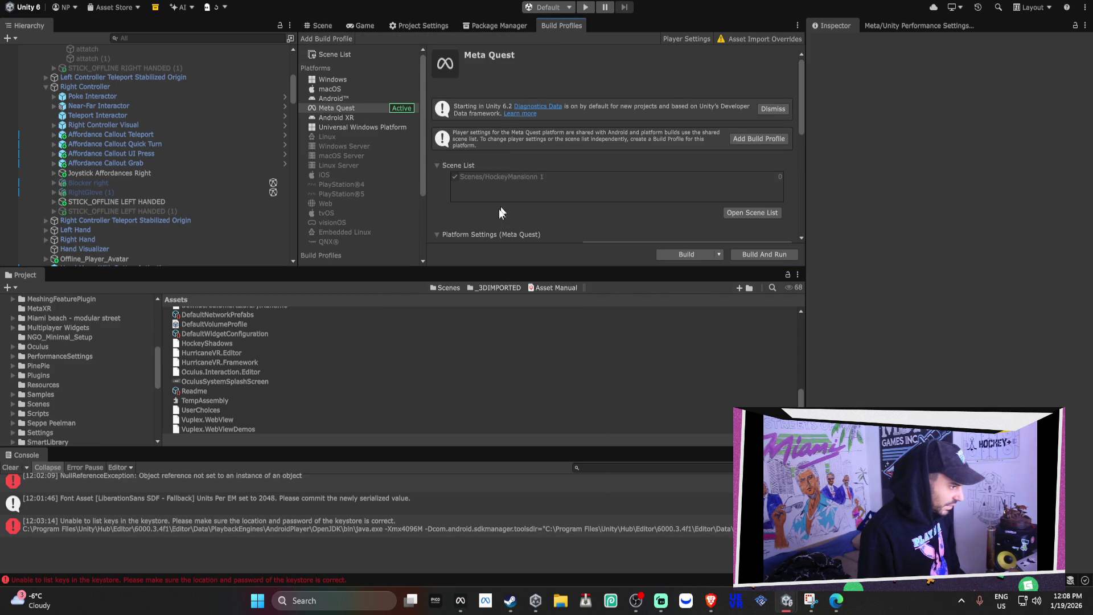
{"action": "scroll", "coordinate": [102, 367], "scroll_direction": "down", "scroll_amount": 3}
{"action": "left_click", "coordinate": [63, 367]}
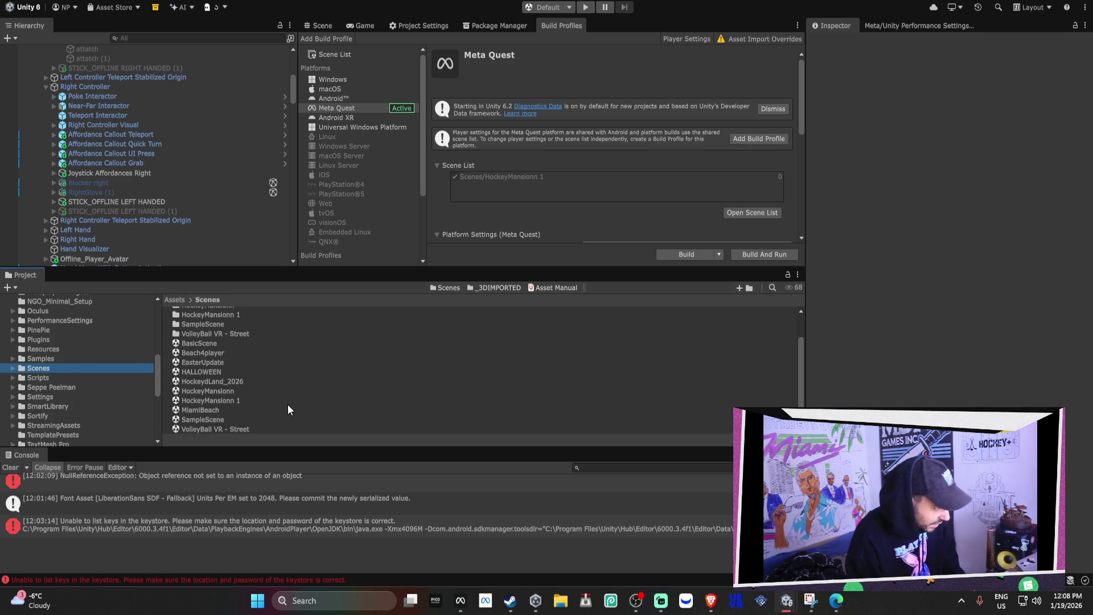
In the other HOCKEY+ project, reveal the Intro Loading scene in File Explorer.
{"action": "left_click", "coordinate": [791, 603]}
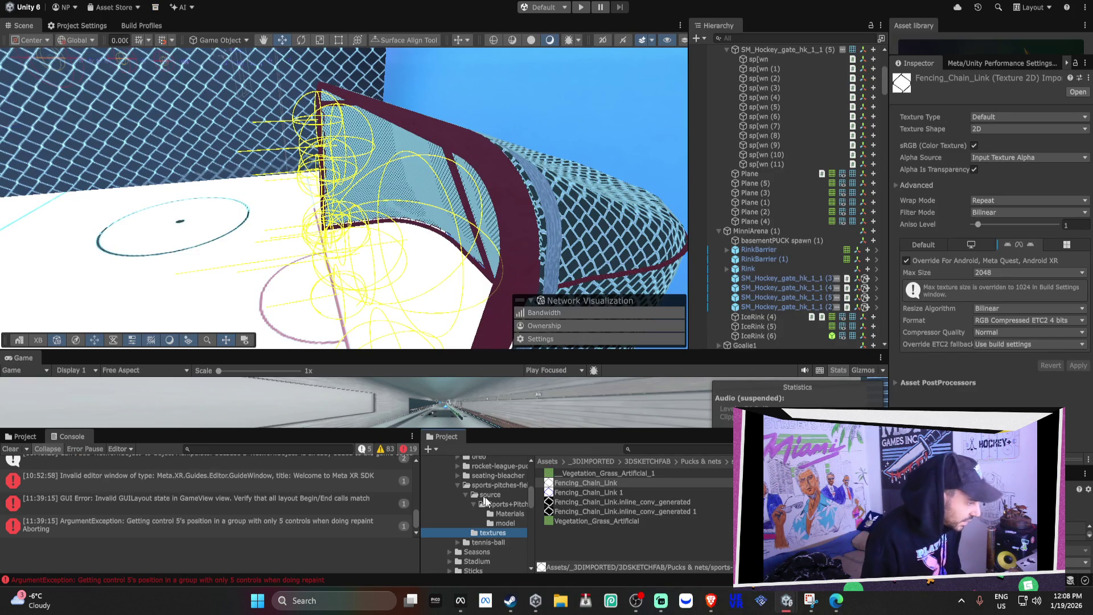
{"action": "scroll", "coordinate": [484, 501], "scroll_direction": "up", "scroll_amount": 5}
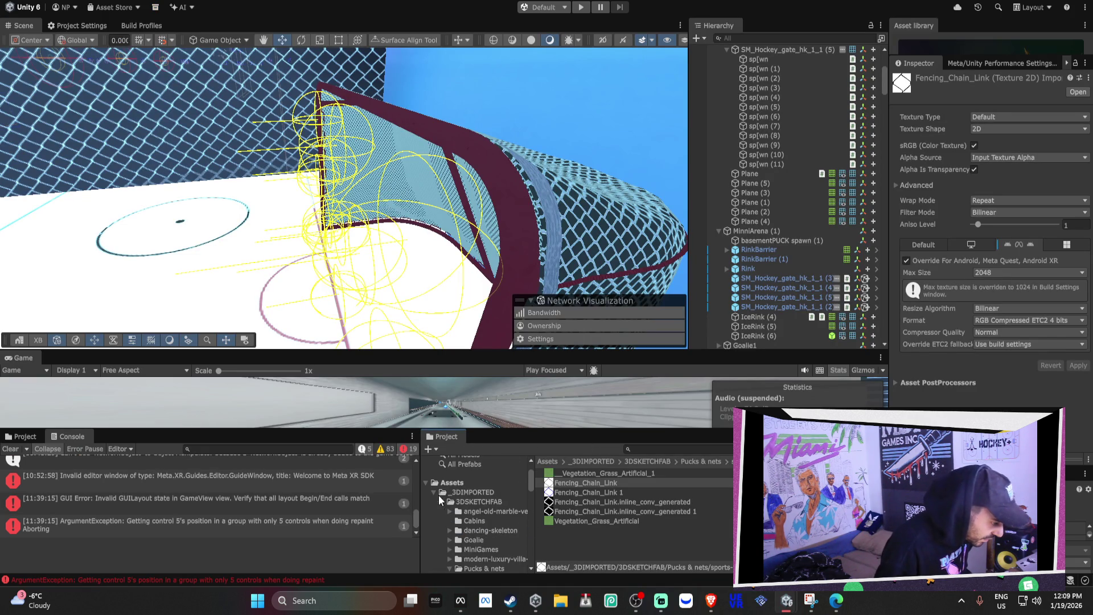
{"action": "scroll", "coordinate": [447, 500], "scroll_direction": "down", "scroll_amount": 10}
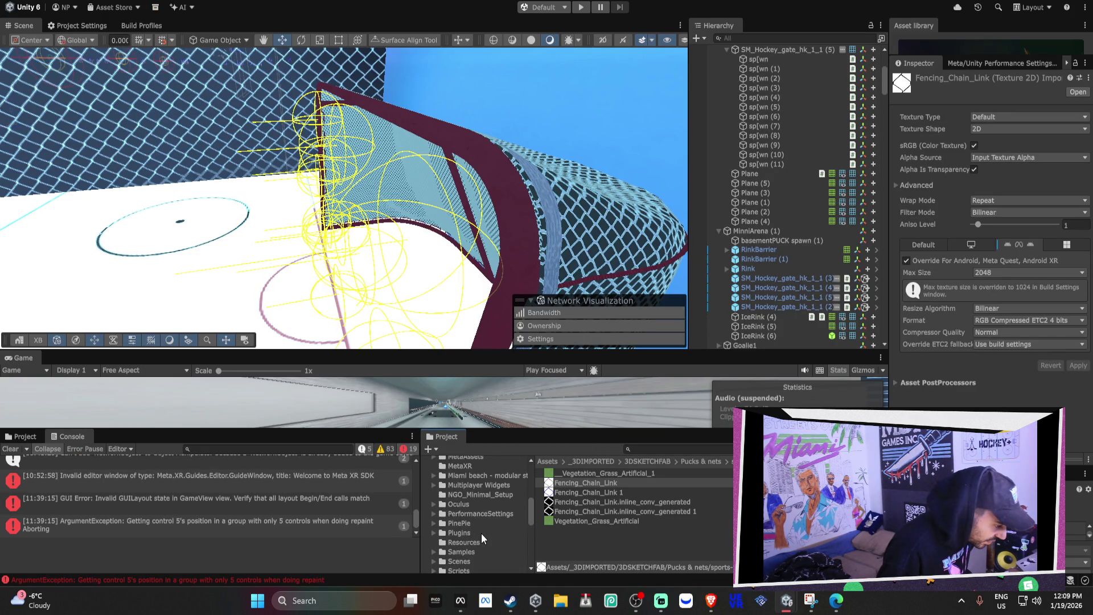
{"action": "scroll", "coordinate": [481, 534], "scroll_direction": "down", "scroll_amount": 2}
{"action": "left_click", "coordinate": [470, 526]}
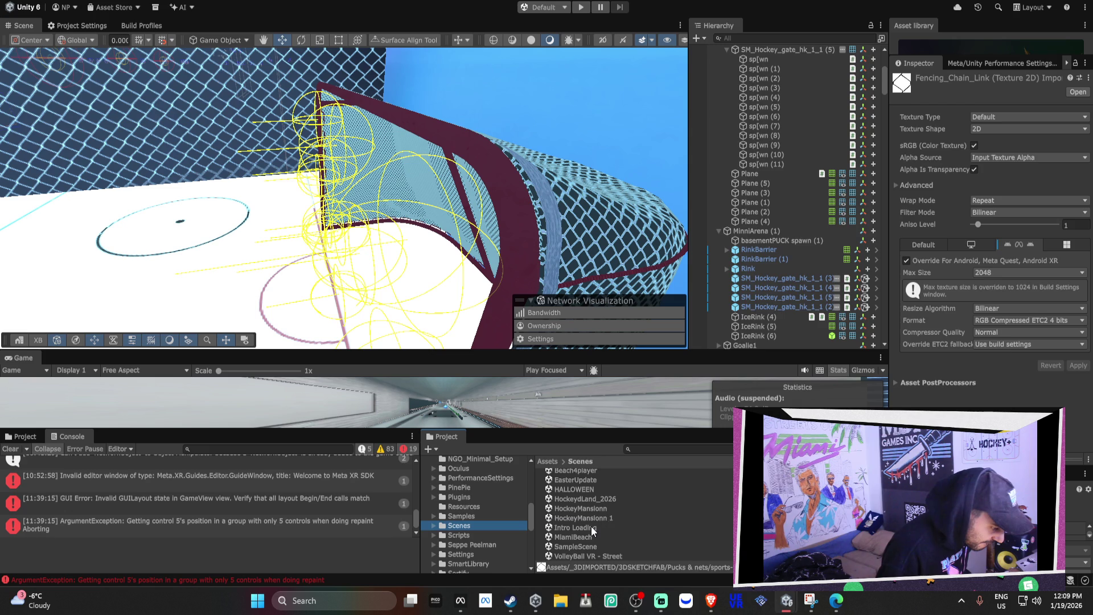
{"action": "left_click", "coordinate": [591, 526]}
{"action": "right_click", "coordinate": [591, 526]}
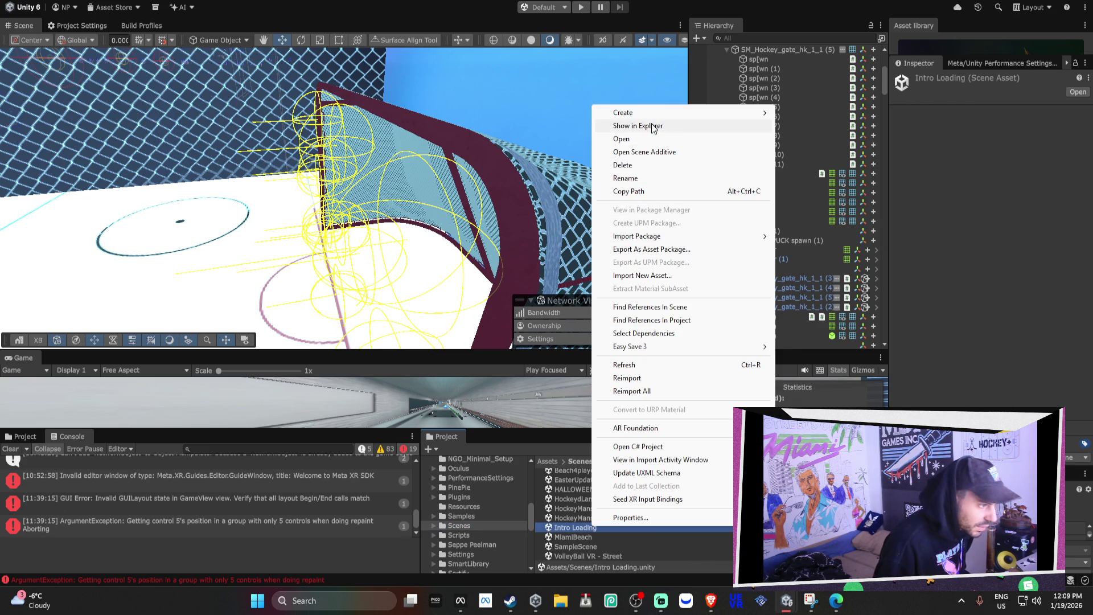
{"action": "left_click", "coordinate": [654, 124]}
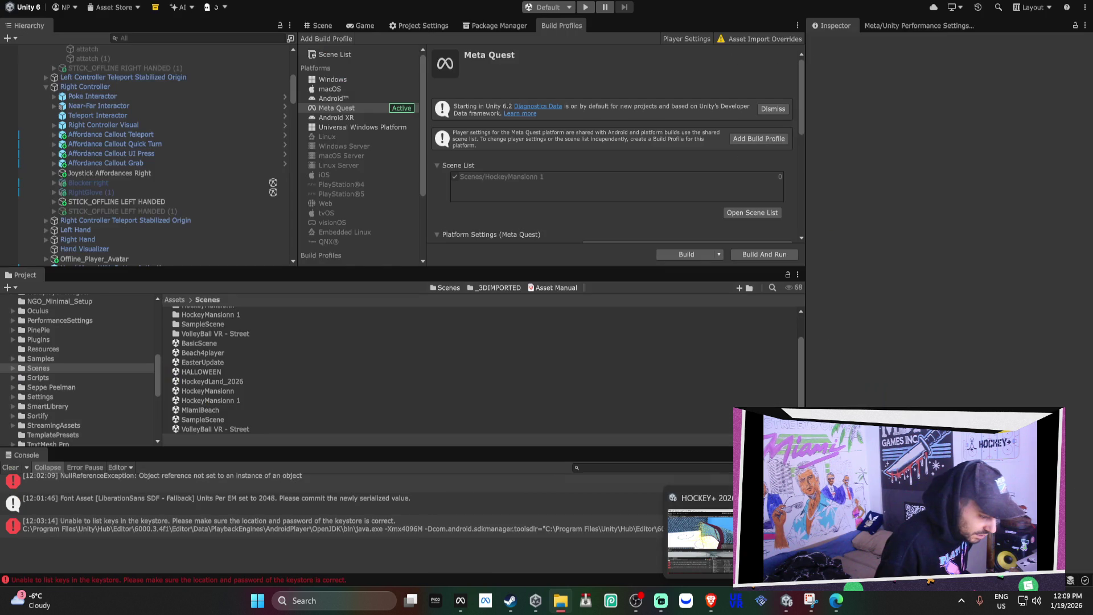
Back in the first project, reveal the Scenes folder in File Explorer.
{"action": "left_click", "coordinate": [785, 535]}
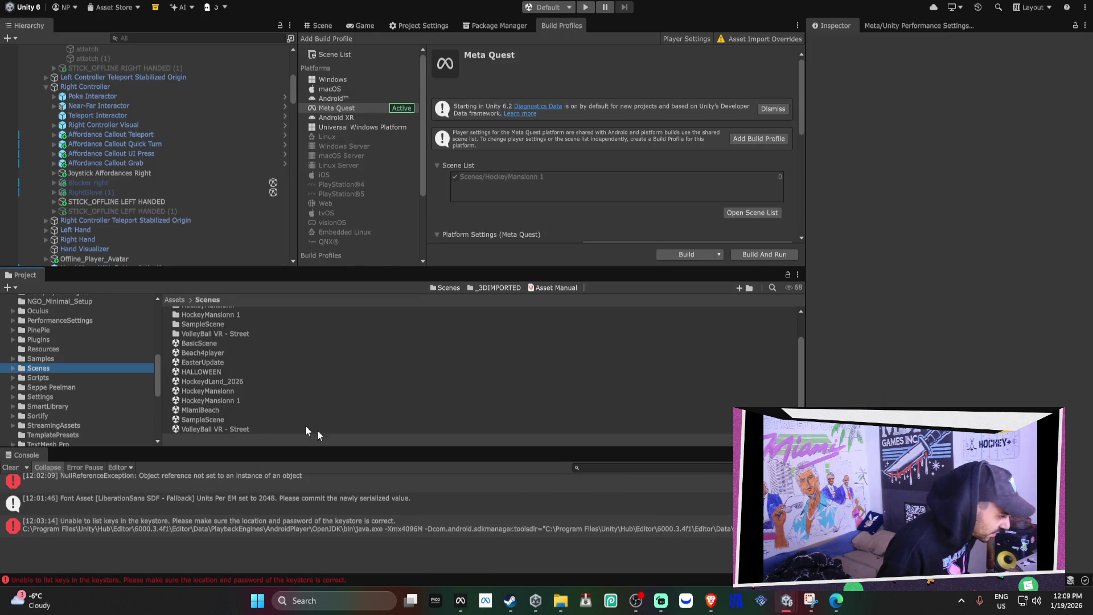
{"action": "right_click", "coordinate": [64, 368]}
{"action": "left_click", "coordinate": [114, 160]}
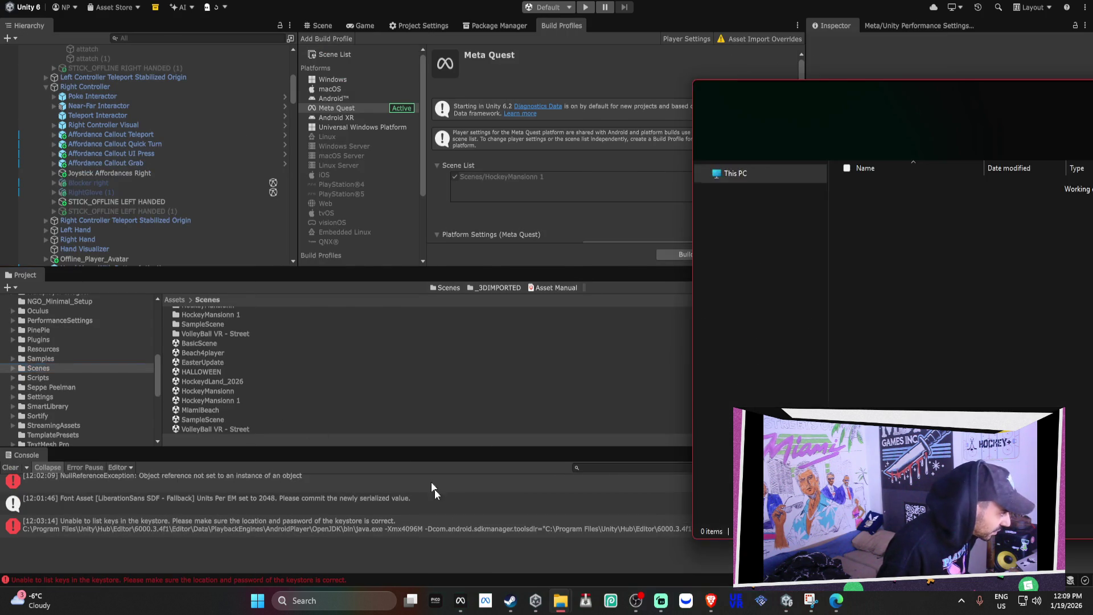
Place both Scenes folder windows side by side and copy Intro Loading.unity and its .meta into Hockey++\Assets\Scenes.
{"action": "mouse_move", "coordinate": [566, 604]}
{"action": "left_click", "coordinate": [533, 554]}
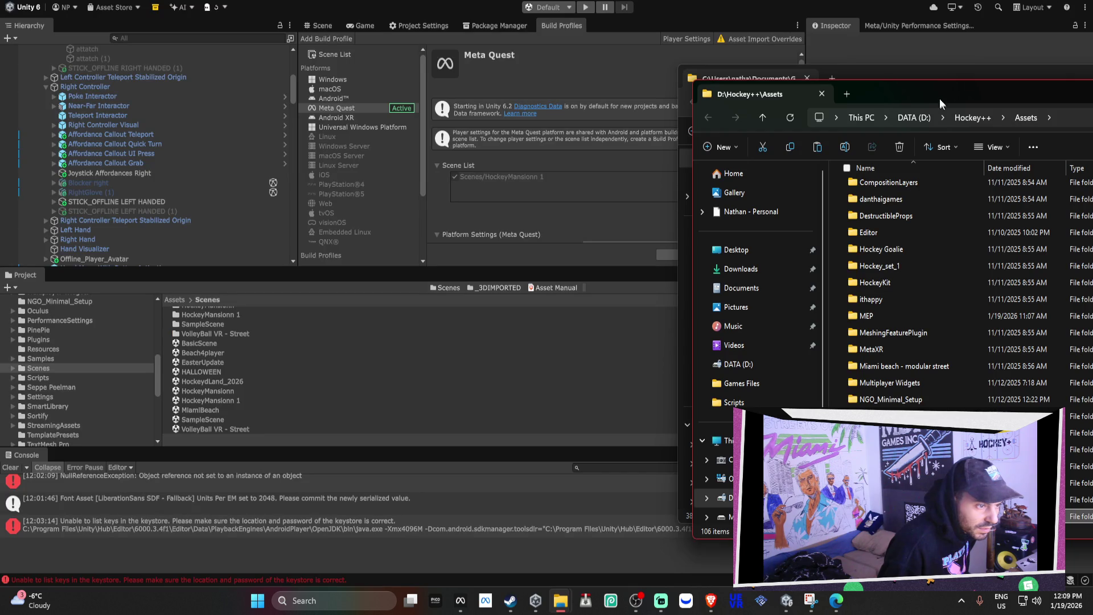
{"action": "mouse_move", "coordinate": [939, 98]}
{"action": "left_mouse_down"}
{"action": "mouse_move", "coordinate": [845, 108]}
{"action": "mouse_move", "coordinate": [272, 108]}
{"action": "mouse_move", "coordinate": [233, 86]}
{"action": "left_mouse_up"}
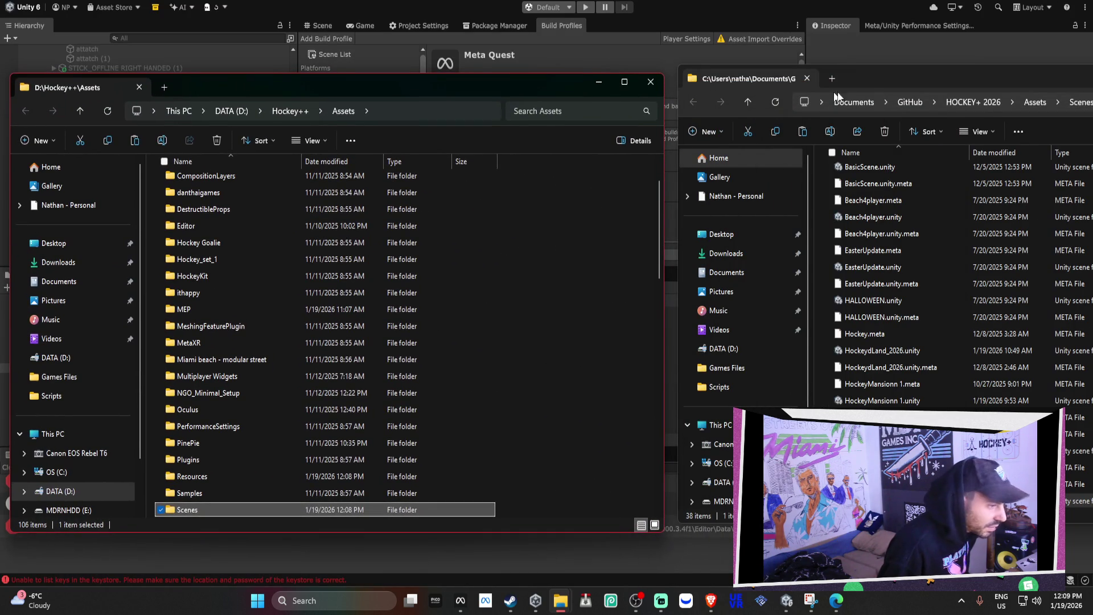
{"action": "left_click", "coordinate": [922, 76]}
{"action": "scroll", "coordinate": [1076, 468], "scroll_direction": "down", "scroll_amount": 1}
{"action": "mouse_move", "coordinate": [757, 450]}
{"action": "left_mouse_down"}
{"action": "mouse_move", "coordinate": [677, 446]}
{"action": "mouse_move", "coordinate": [706, 450]}
{"action": "mouse_move", "coordinate": [205, 501]}
{"action": "mouse_move", "coordinate": [201, 513]}
{"action": "mouse_move", "coordinate": [198, 478]}
{"action": "left_mouse_up"}
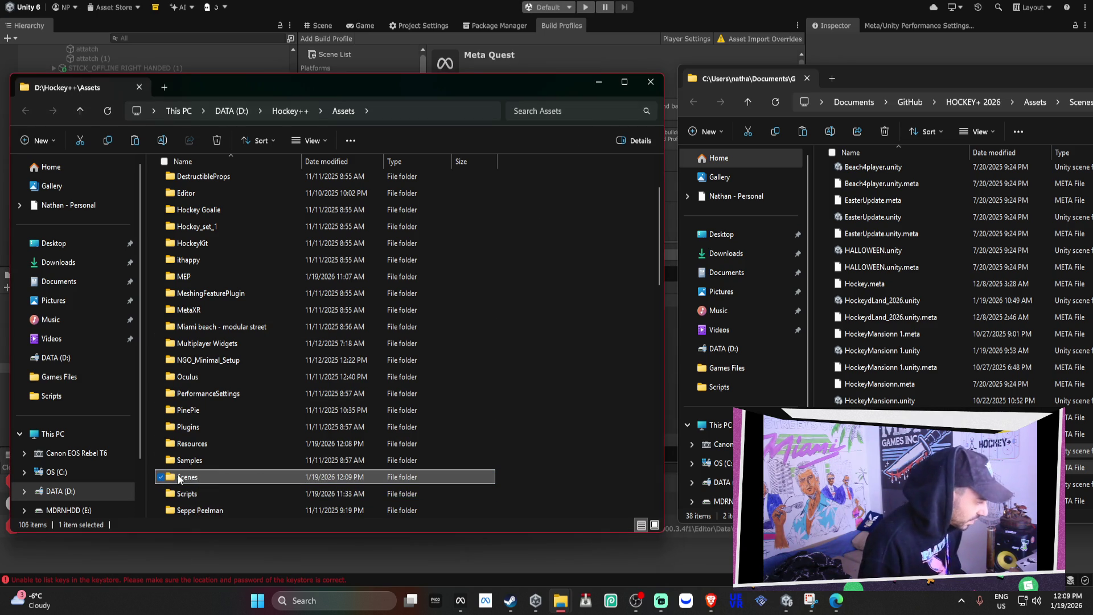
{"action": "mouse_move", "coordinate": [180, 478]}
{"action": "left_click", "coordinate": [231, 560]}
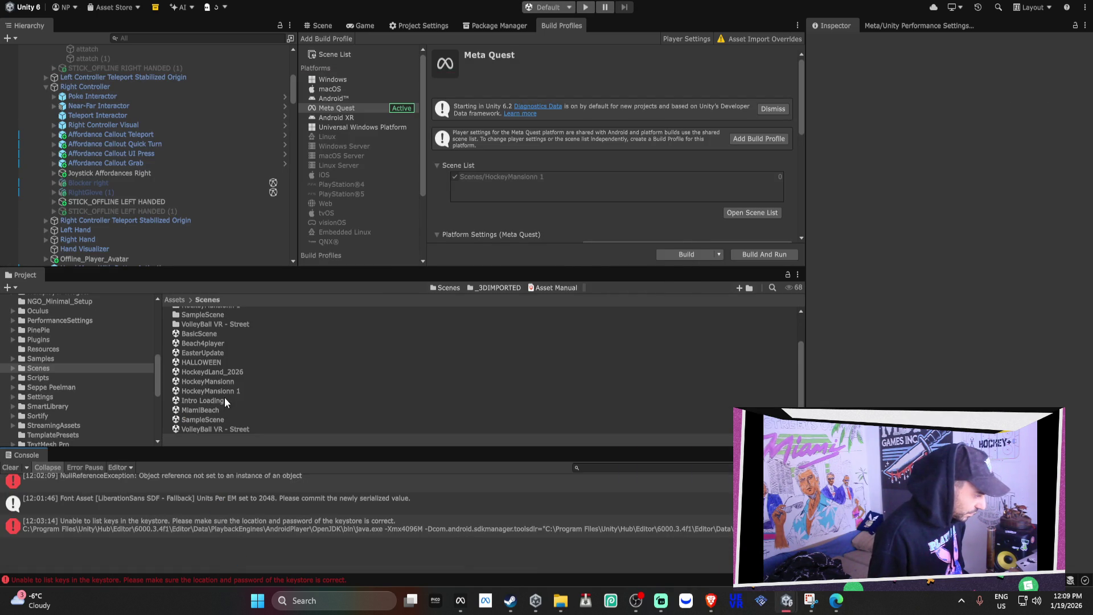
Open Intro Loading, add it to the build Scene List as entry 0, and remove HockeyMansionn 1.
{"action": "mouse_move", "coordinate": [217, 402]}
{"action": "left_mouse_down"}
{"action": "mouse_move", "coordinate": [500, 224]}
{"action": "mouse_move", "coordinate": [334, 39]}
{"action": "left_mouse_up"}
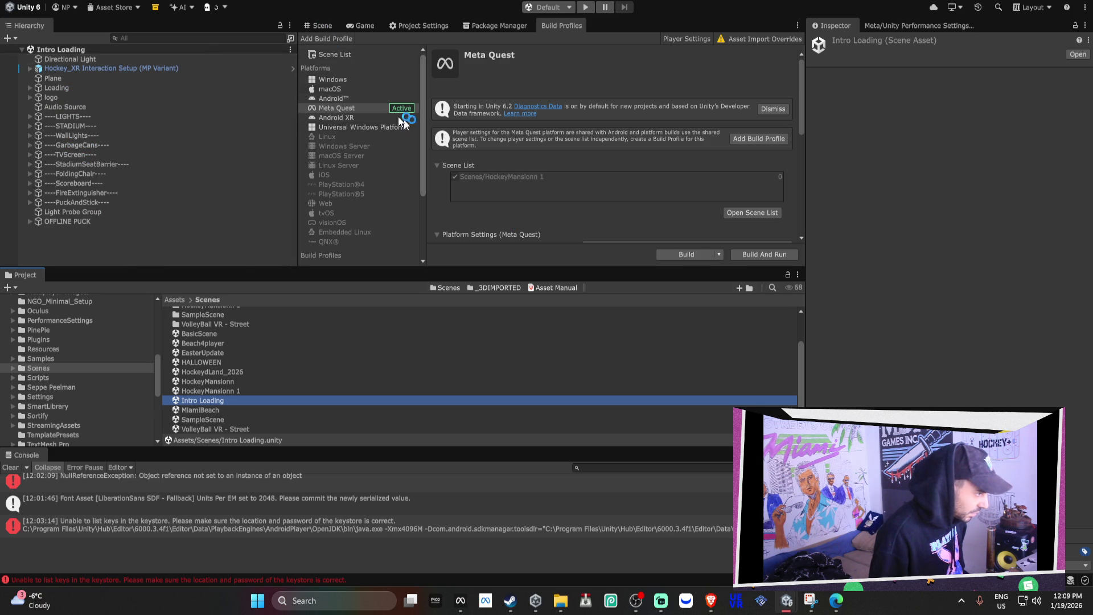
{"action": "left_click", "coordinate": [342, 55]}
{"action": "left_click_drag", "start_coordinate": [212, 401], "coordinate": [532, 120]}
{"action": "left_click", "coordinate": [531, 132]}
{"action": "key", "text": "Delete"}
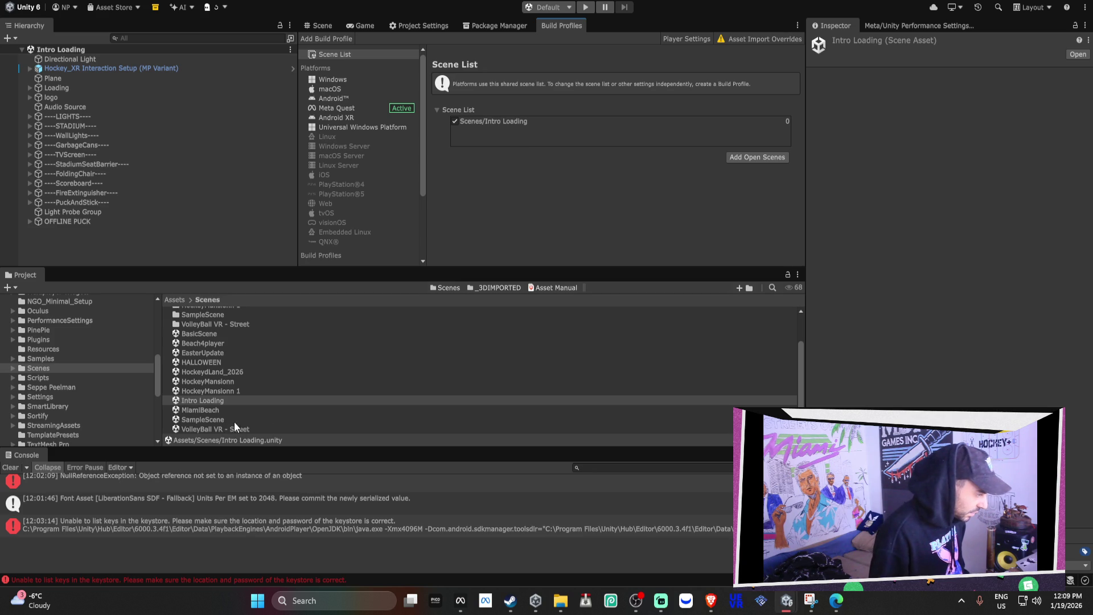